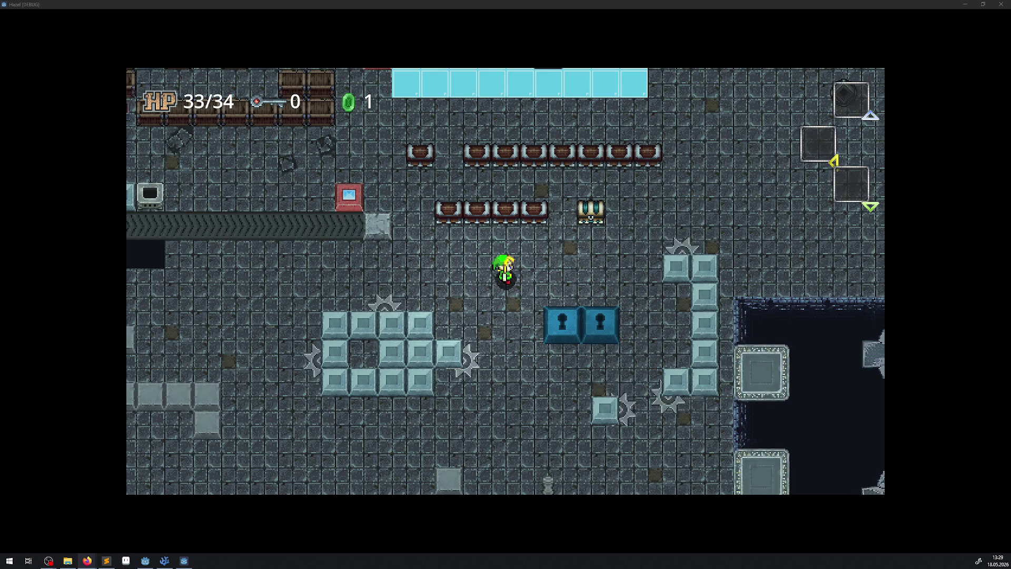
- Switch to the browser with the Natural Selection 2 image results and maximize it
{"action": "key", "text": "alt+Tab"}
{"action": "left_click_drag", "start_coordinate": [534, 3], "coordinate": [534, 0]}
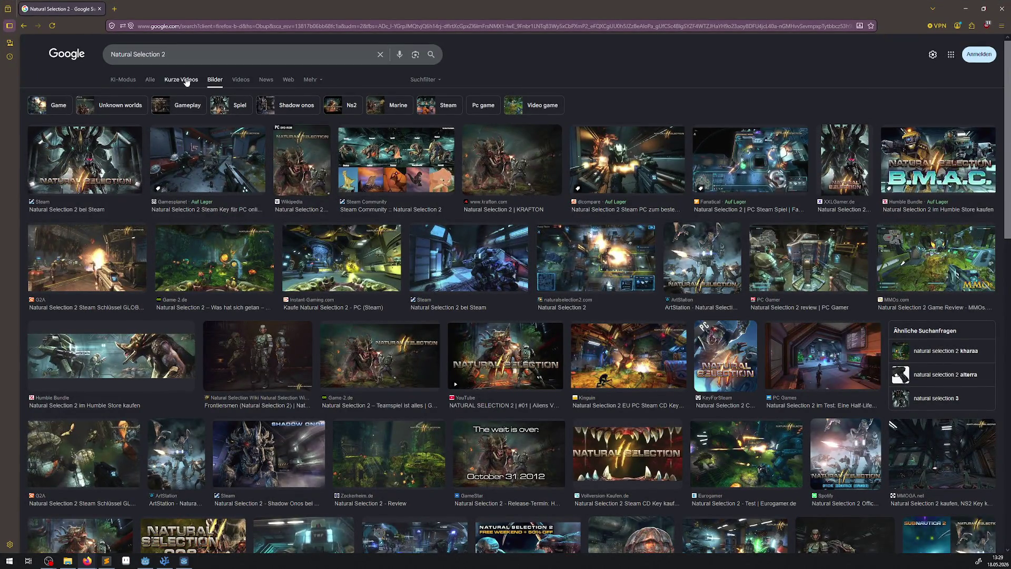
- Go to the 'Alle' results and open the Natural Selection 2 page on Steam
{"action": "left_click", "coordinate": [150, 79]}
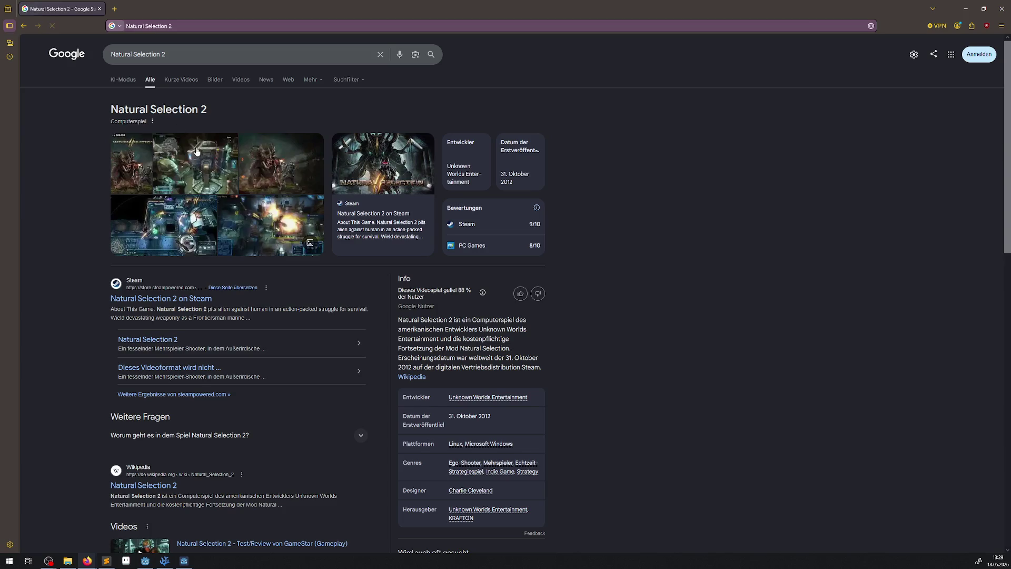
{"action": "left_click", "coordinate": [171, 300]}
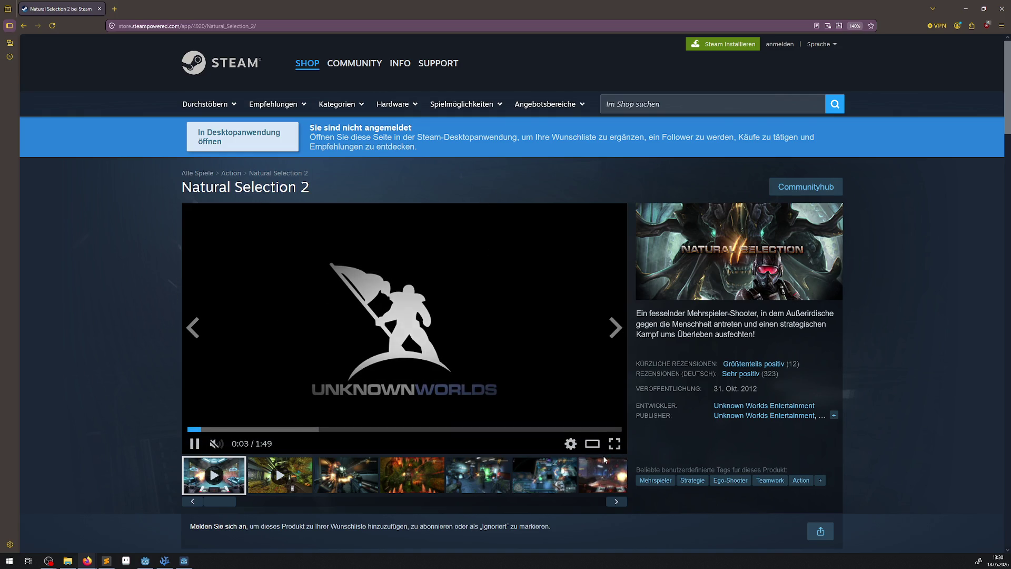
- Browse the Natural Selection 2 screenshots, ending on the red corridor shot
{"action": "left_click", "coordinate": [352, 480]}
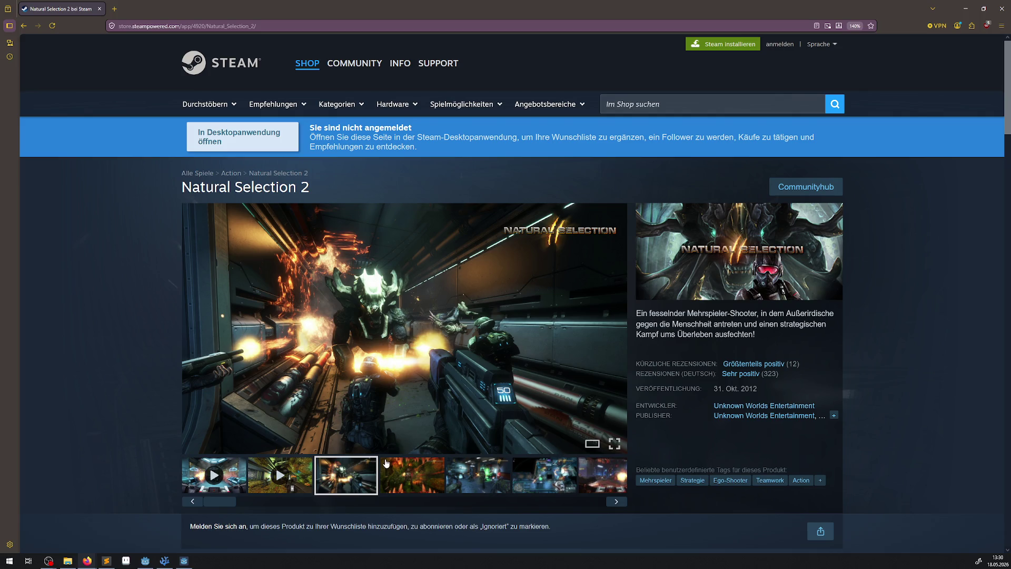
{"action": "left_click", "coordinate": [418, 491]}
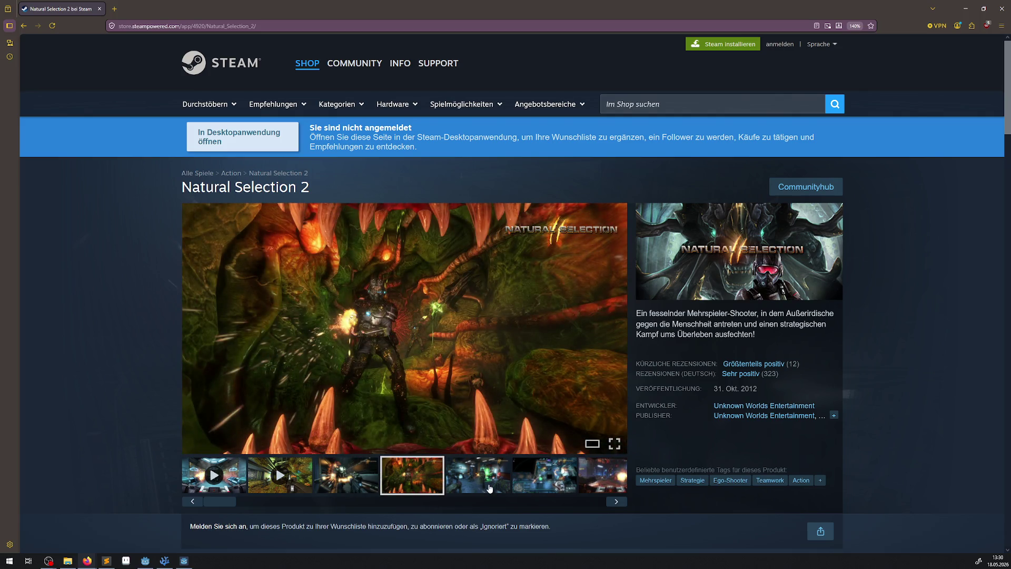
{"action": "left_click", "coordinate": [488, 488]}
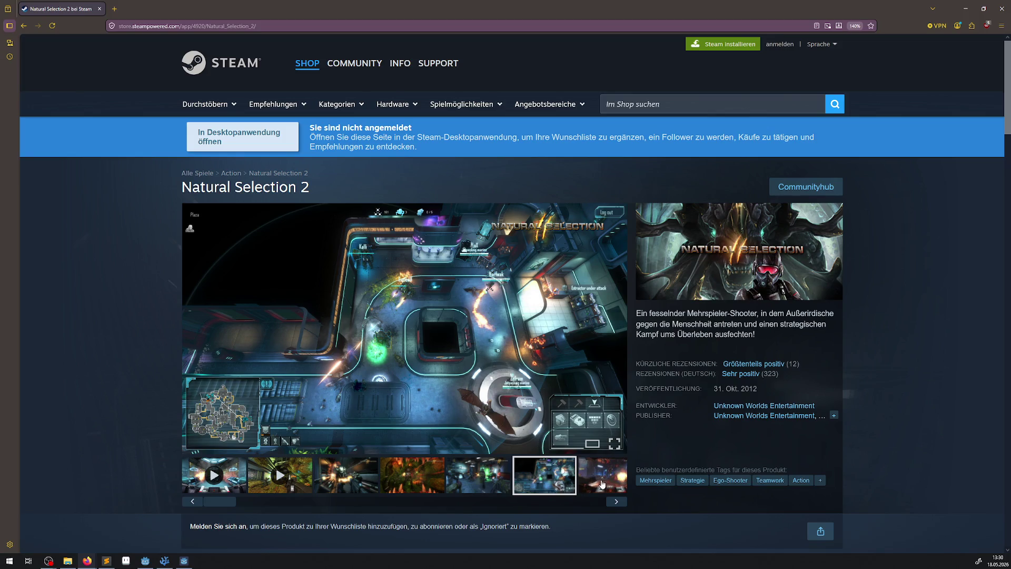
{"action": "left_click", "coordinate": [602, 483]}
{"action": "left_click", "coordinate": [284, 483]}
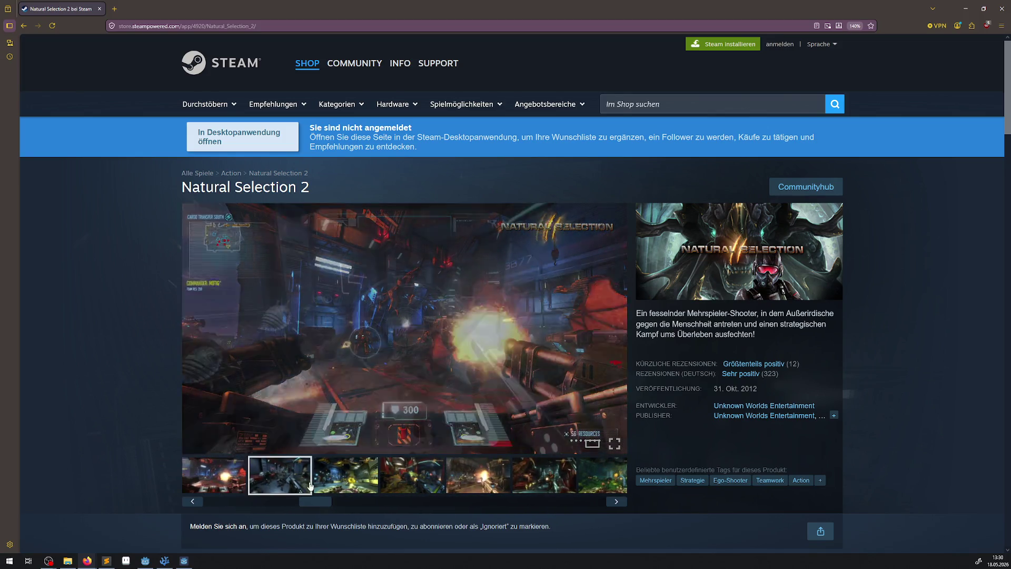
{"action": "left_click", "coordinate": [356, 478]}
{"action": "left_click", "coordinate": [430, 486]}
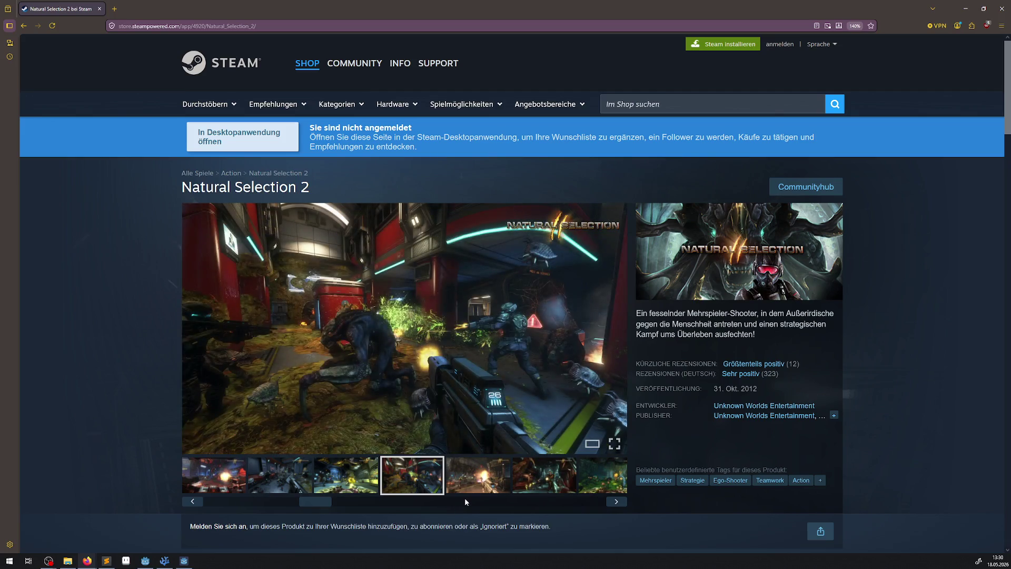
{"action": "left_click", "coordinate": [480, 485]}
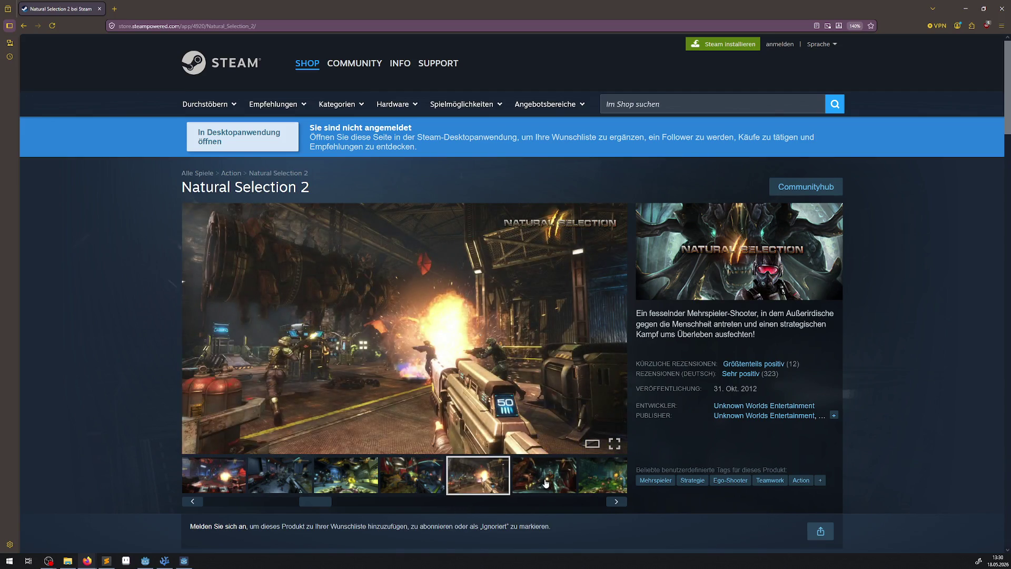
{"action": "left_click", "coordinate": [543, 485]}
{"action": "left_click", "coordinate": [400, 501]}
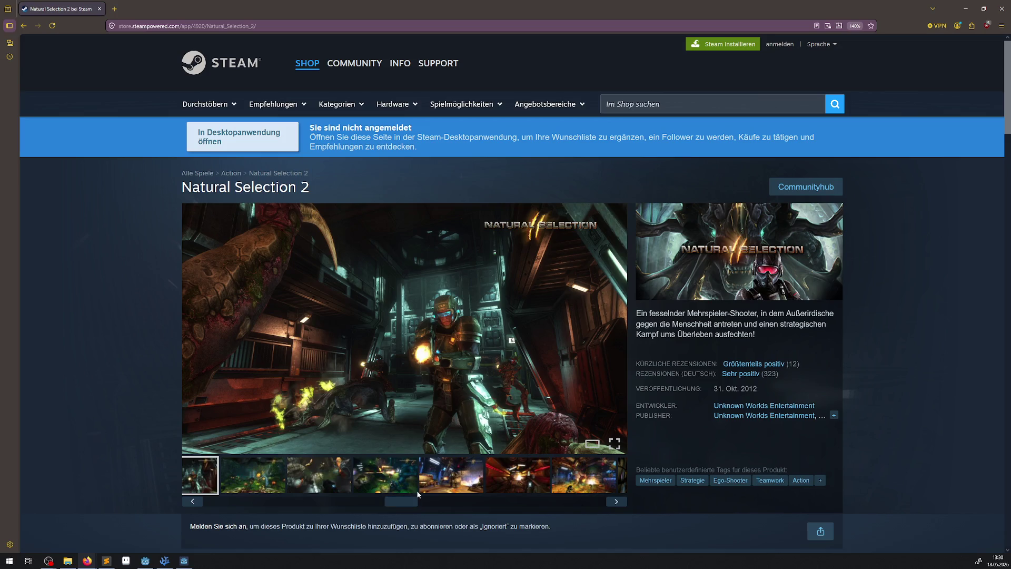
{"action": "left_click", "coordinate": [471, 476]}
{"action": "left_click", "coordinate": [509, 476]}
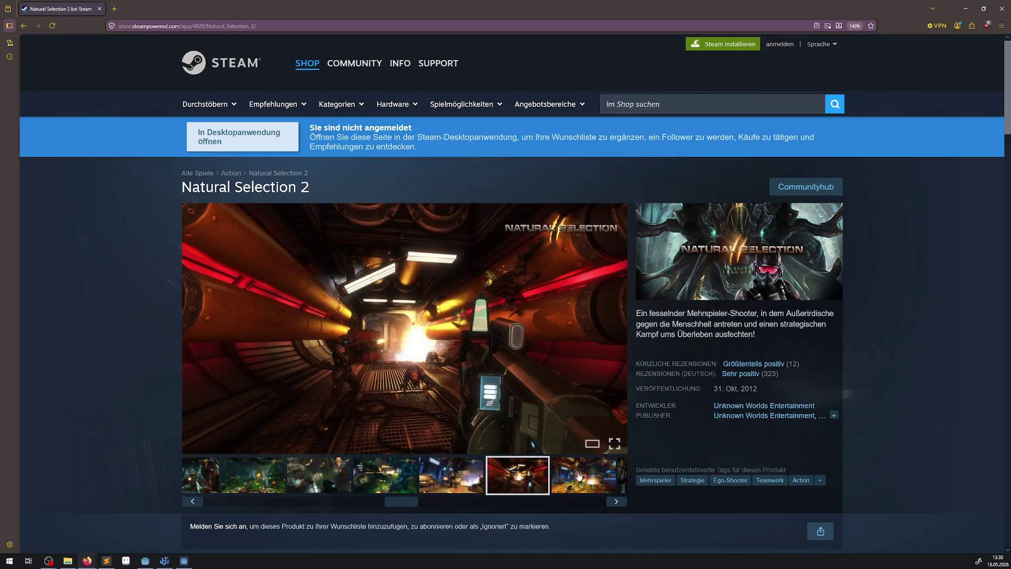
{"action": "left_click", "coordinate": [532, 483]}
- Look over the purchase section, then close the browser to return to the game
{"action": "scroll", "coordinate": [472, 372], "scroll_direction": "down", "scroll_amount": 3}
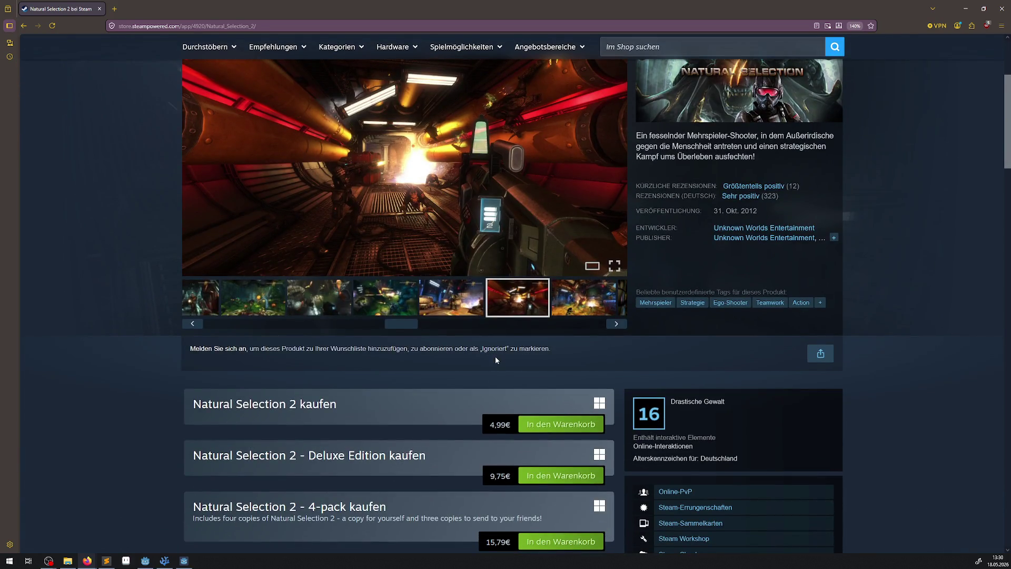
{"action": "scroll", "coordinate": [495, 359], "scroll_direction": "down", "scroll_amount": 4}
{"action": "scroll", "coordinate": [496, 360], "scroll_direction": "up", "scroll_amount": 7}
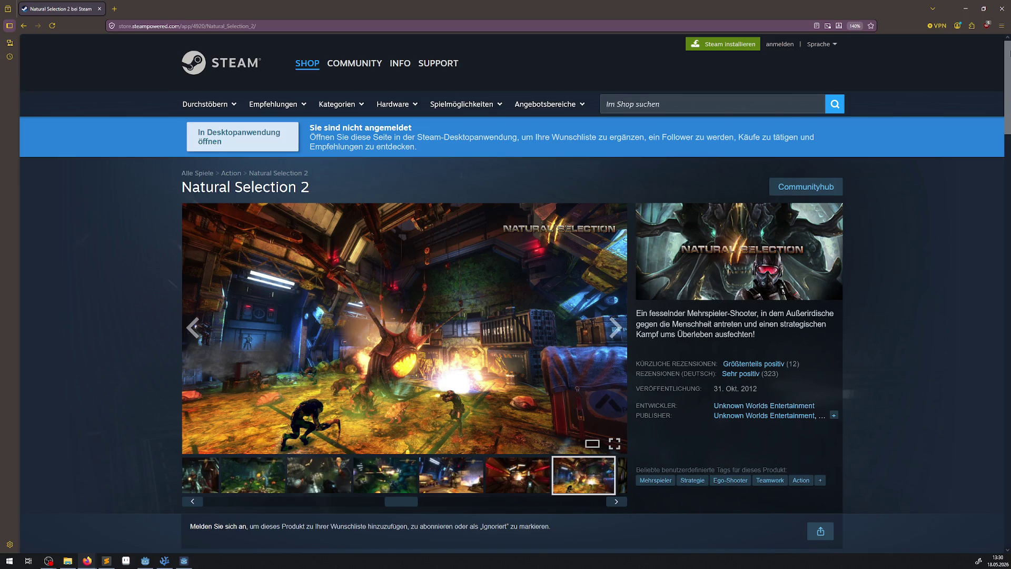
{"action": "left_click", "coordinate": [1002, 10]}
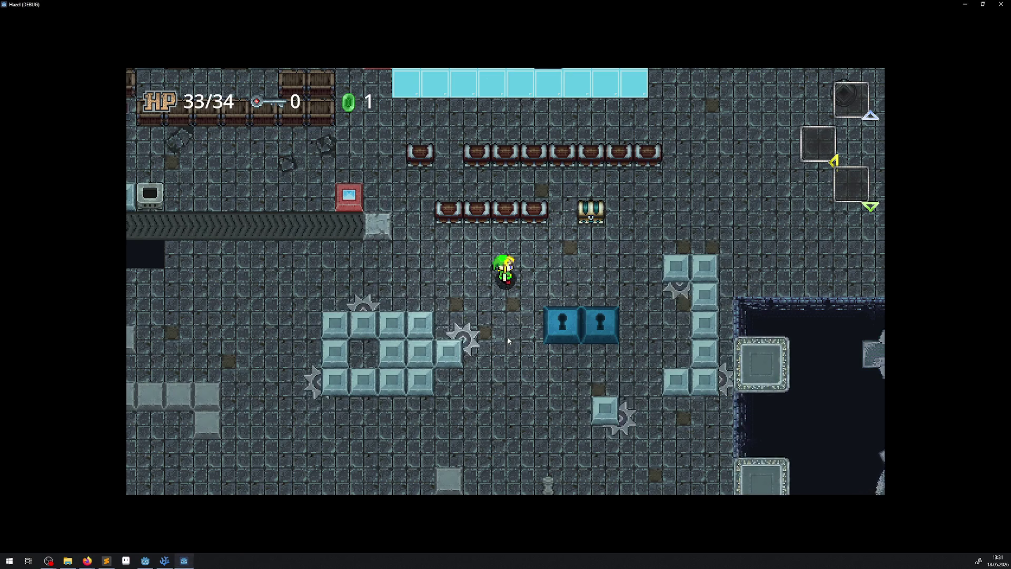
- Re-maximize the game window and walk the player south toward the row of pots
{"action": "mouse_move", "coordinate": [211, 4]}
{"action": "left_mouse_down"}
{"action": "mouse_move", "coordinate": [715, 172]}
{"action": "mouse_move", "coordinate": [583, 64]}
{"action": "left_mouse_up"}
{"action": "double_click", "coordinate": [584, 63]}
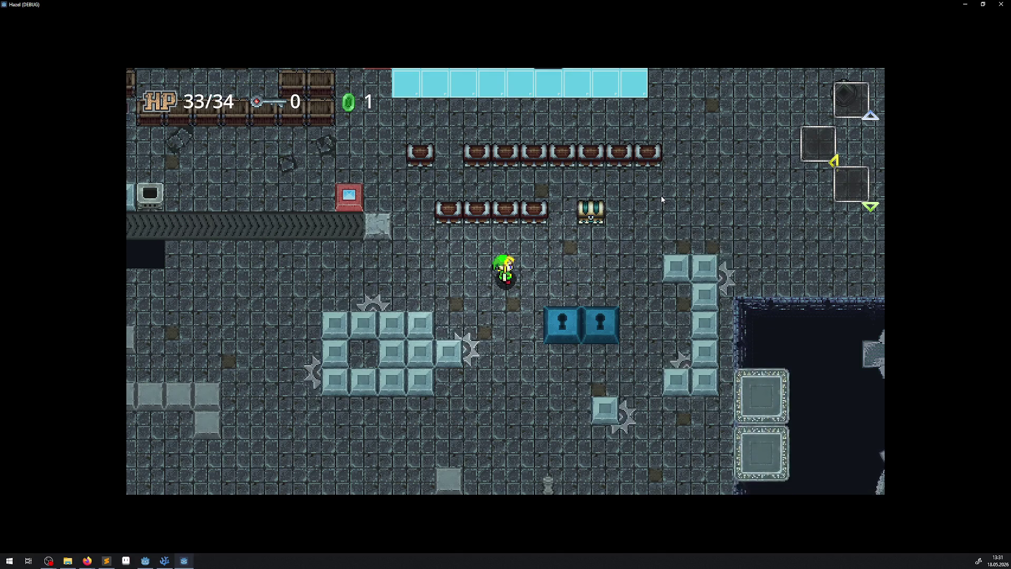
{"action": "key", "text": "Down"}
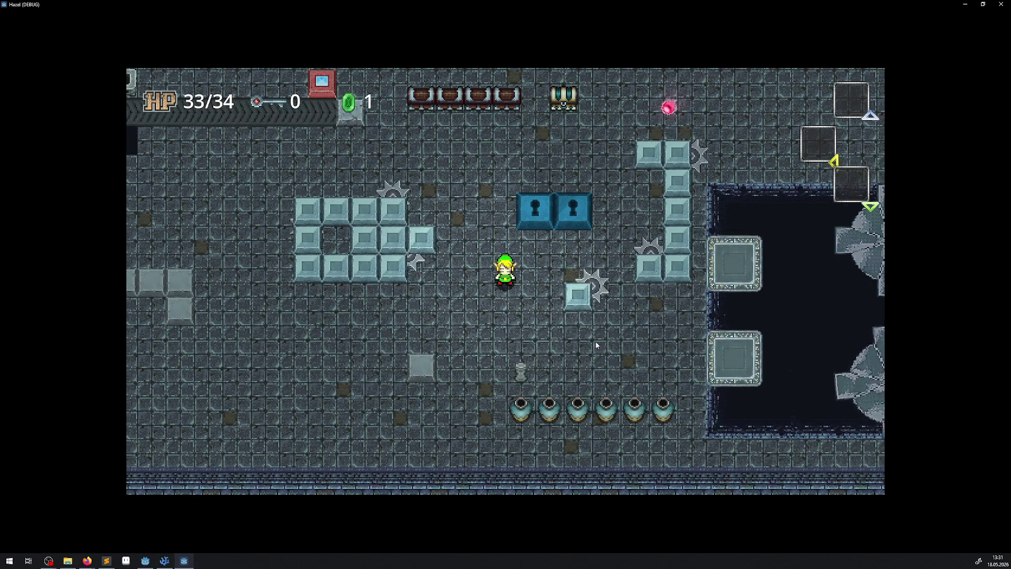
- Close the Hazel game window to stop the debug session
{"action": "left_click", "coordinate": [1000, 5]}
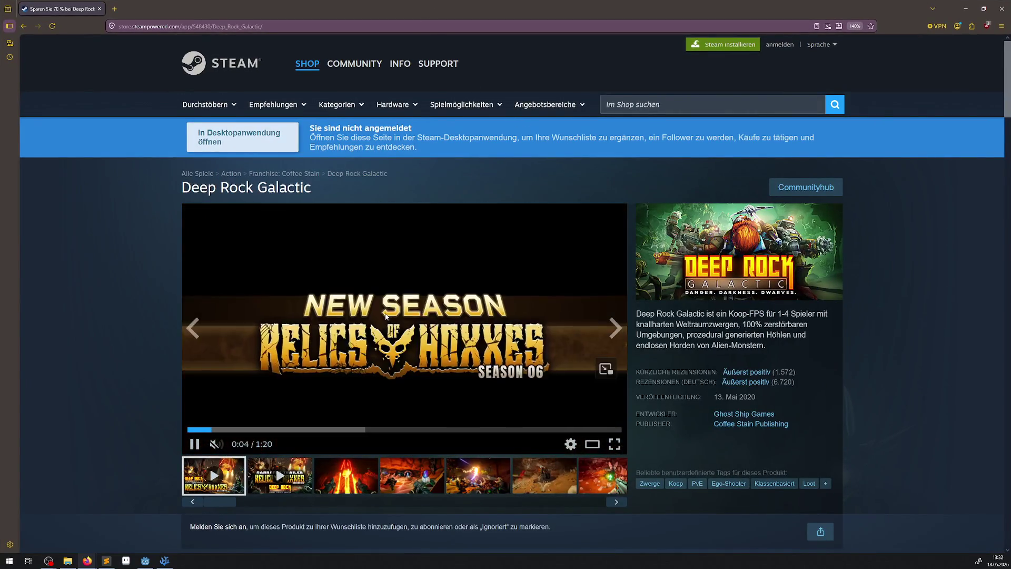
- View the first Deep Rock Galactic screenshots and highlight the release year
{"action": "scroll", "coordinate": [387, 315], "scroll_direction": "down", "scroll_amount": 3}
{"action": "left_click", "coordinate": [348, 295]}
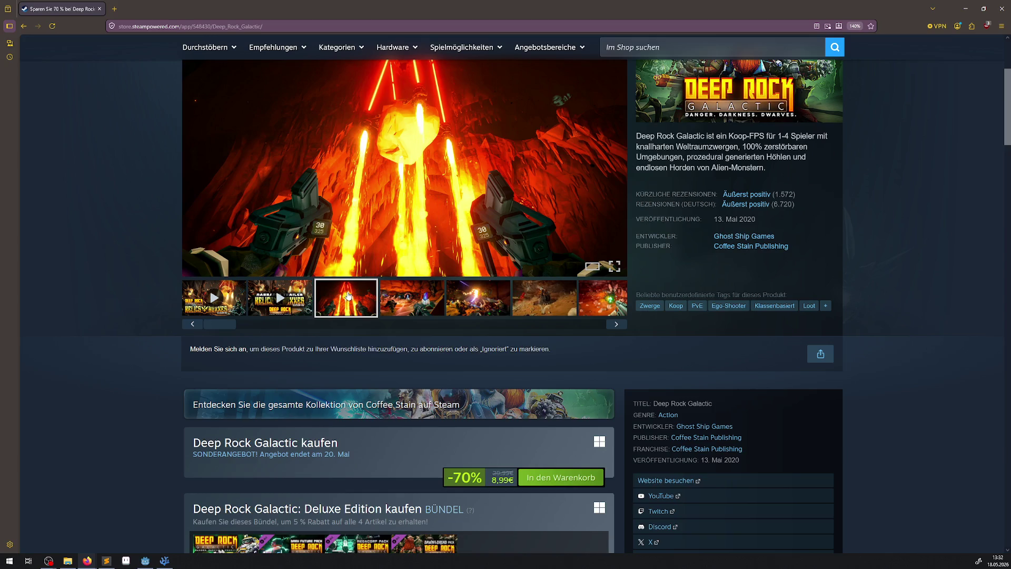
{"action": "scroll", "coordinate": [423, 339], "scroll_direction": "up", "scroll_amount": 3}
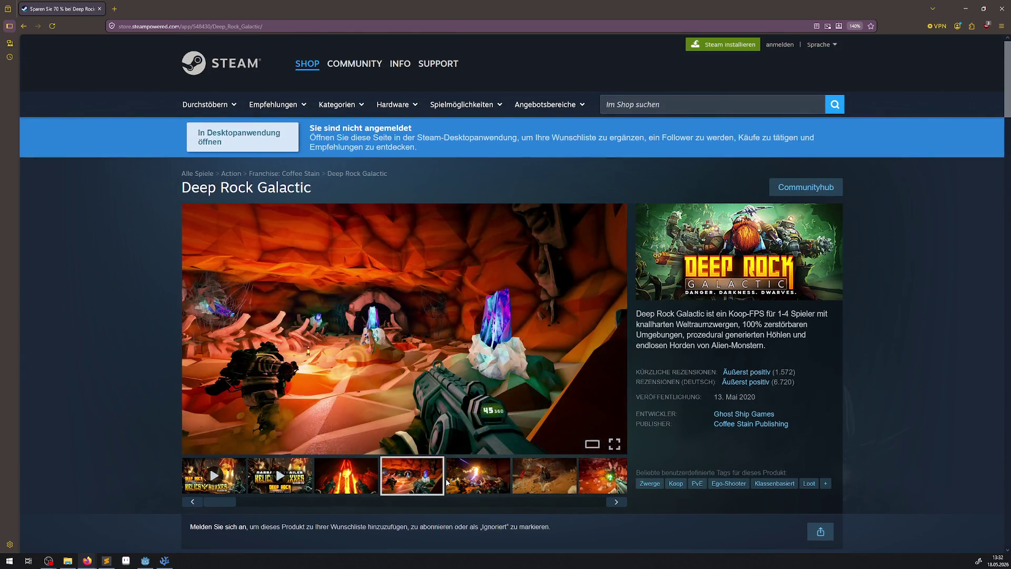
{"action": "left_click", "coordinate": [483, 491]}
{"action": "left_click", "coordinate": [545, 481]}
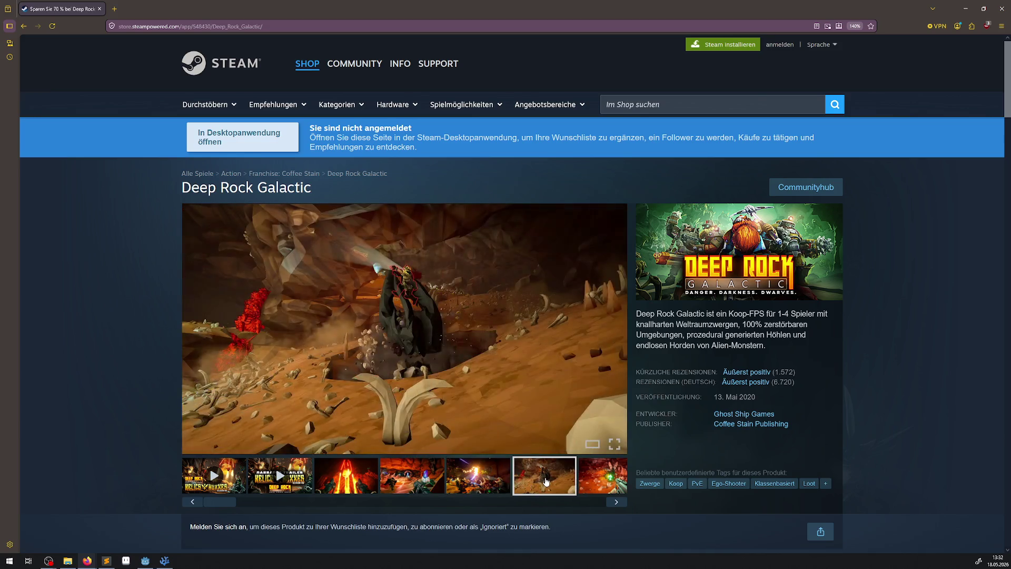
{"action": "left_click", "coordinate": [590, 477]}
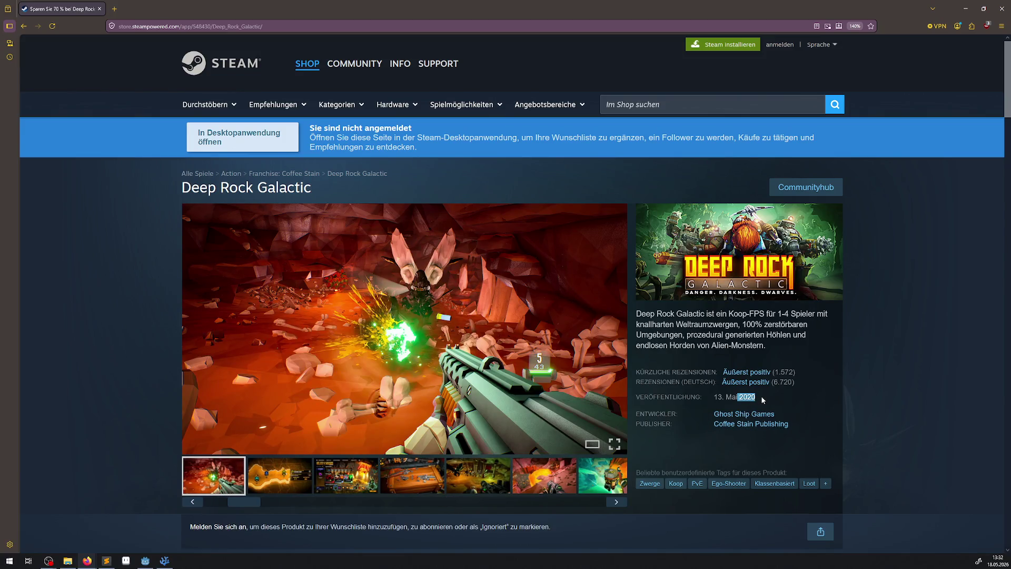
{"action": "left_click_drag", "start_coordinate": [763, 399], "coordinate": [736, 397]}
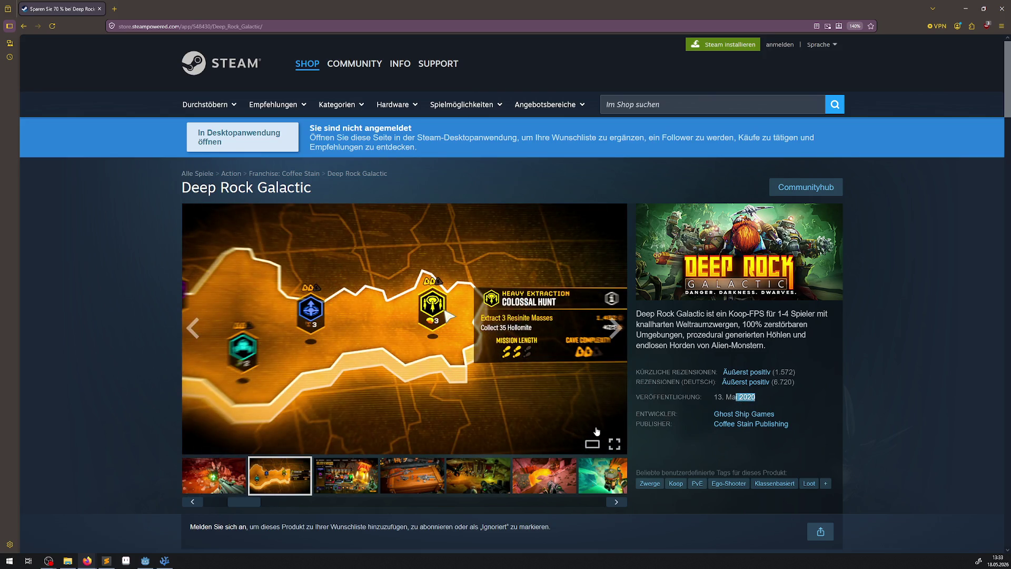
{"action": "scroll", "coordinate": [600, 432], "scroll_direction": "down", "scroll_amount": 5}
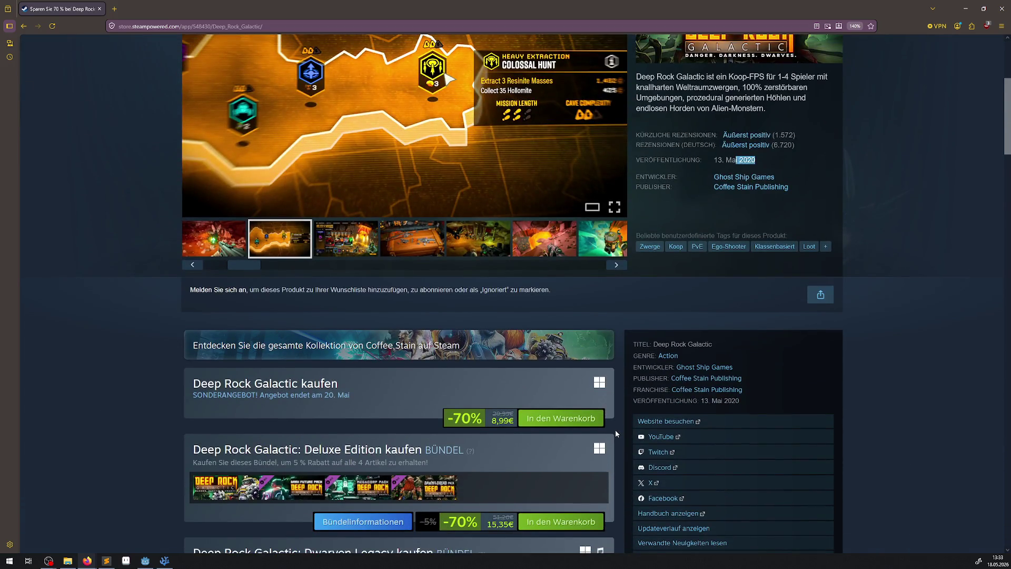
{"action": "scroll", "coordinate": [615, 429], "scroll_direction": "up", "scroll_amount": 5}
- Look through the weapon crate, cave, drone and crystal screenshots
{"action": "left_click", "coordinate": [346, 476]}
{"action": "left_click", "coordinate": [421, 479]}
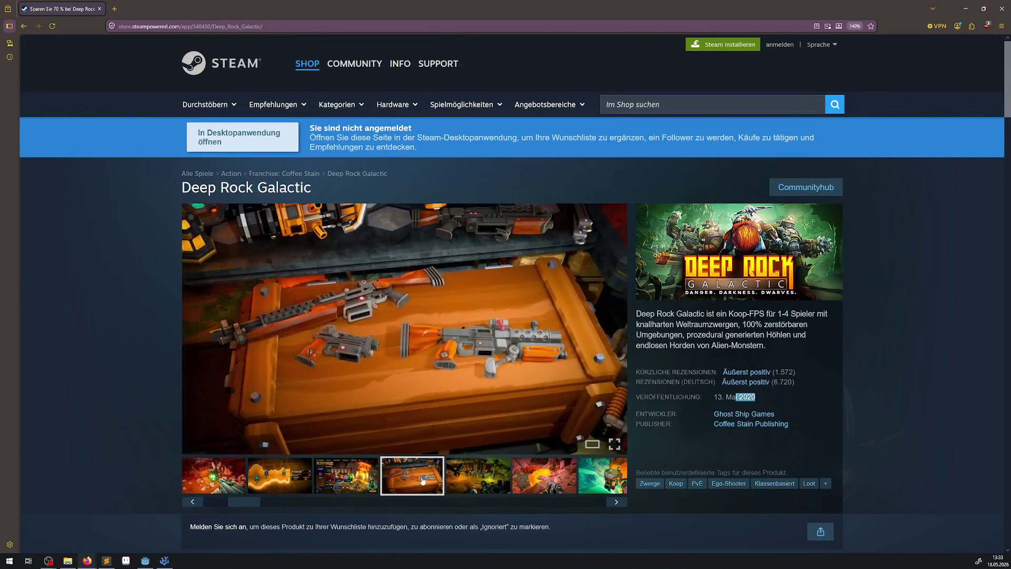
{"action": "left_click", "coordinate": [479, 481]}
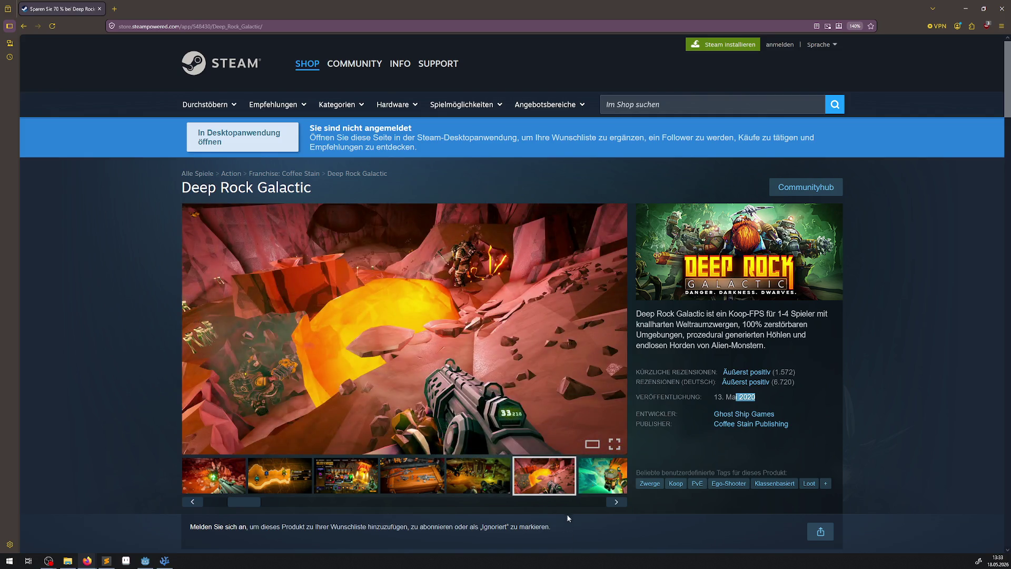
{"action": "left_click", "coordinate": [602, 475]}
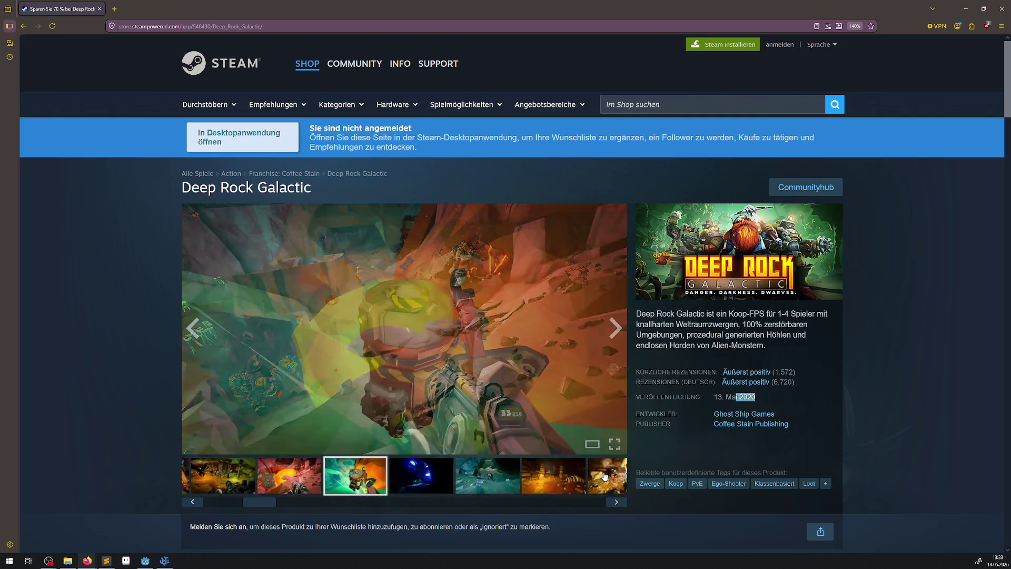
{"action": "left_click", "coordinate": [302, 472]}
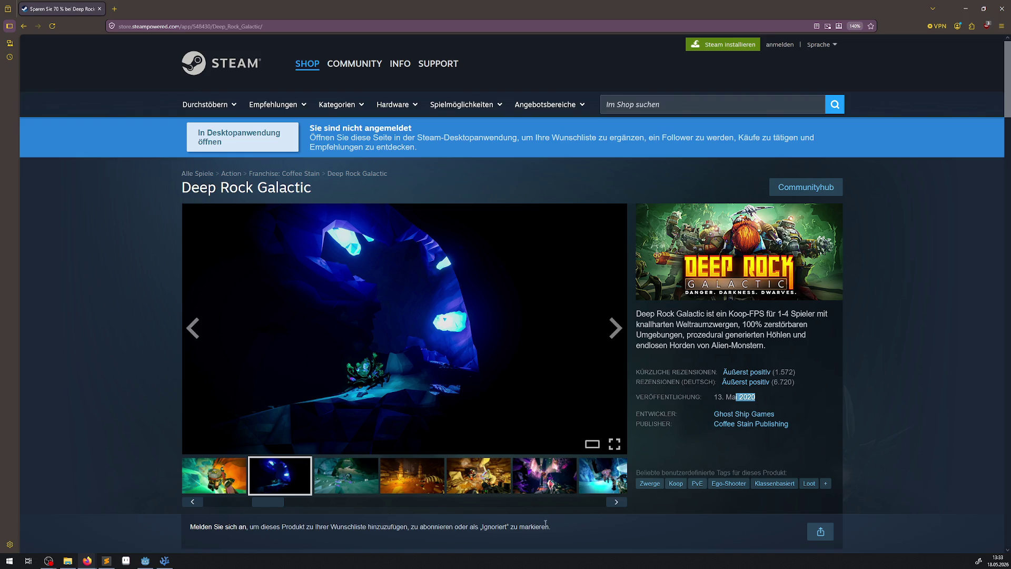
{"action": "left_click", "coordinate": [401, 476]}
{"action": "left_click", "coordinate": [327, 469]}
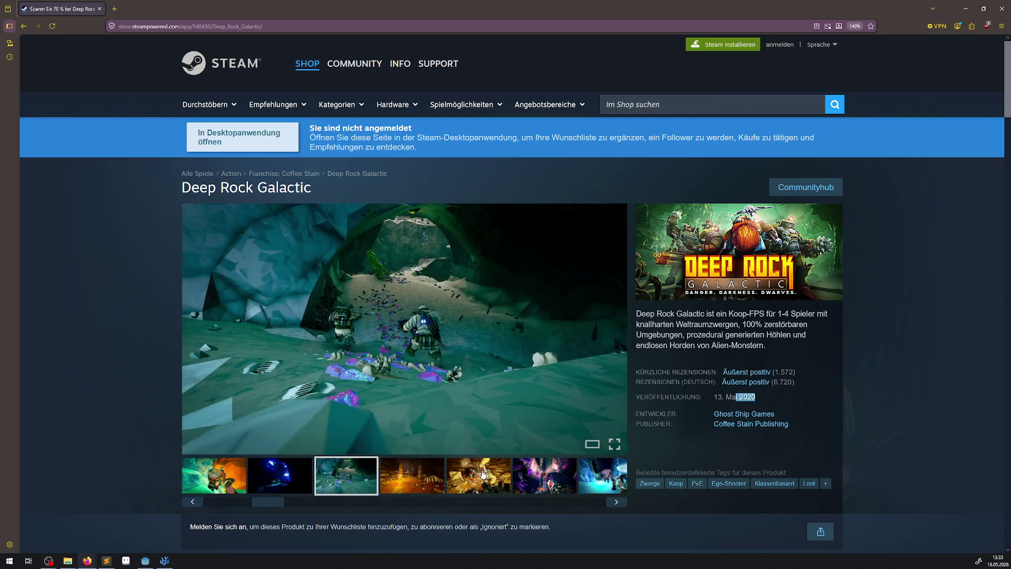
{"action": "left_click", "coordinate": [539, 475]}
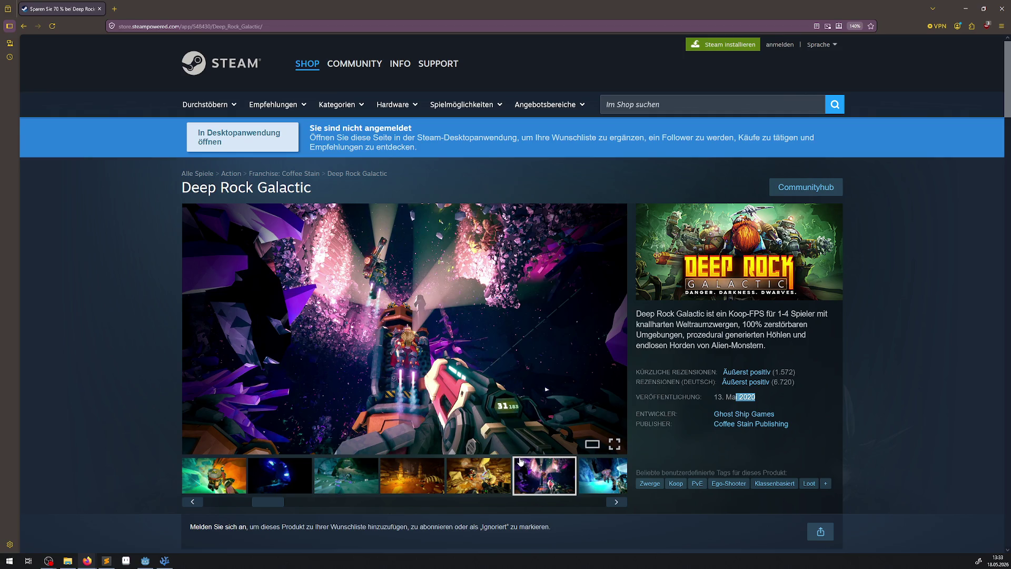
- Move the thumbnail scrollbar, then scroll down to the discounted bundle offers
{"action": "left_click", "coordinate": [591, 503]}
{"action": "mouse_move", "coordinate": [589, 506]}
{"action": "left_mouse_down"}
{"action": "mouse_move", "coordinate": [467, 503]}
{"action": "mouse_move", "coordinate": [595, 494]}
{"action": "left_mouse_up"}
{"action": "scroll", "coordinate": [482, 332], "scroll_direction": "down", "scroll_amount": 6}
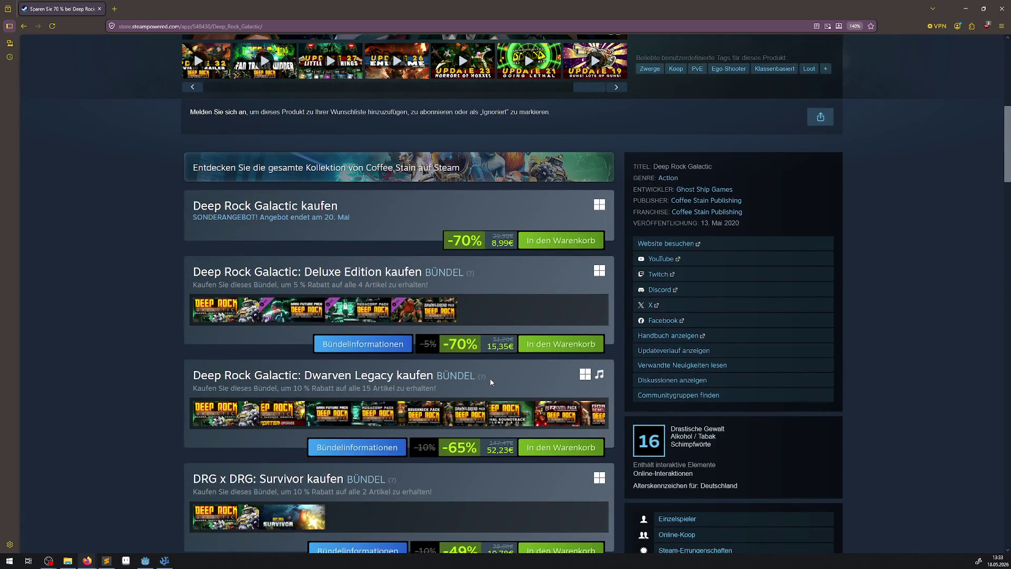
{"action": "mouse_move", "coordinate": [485, 380]}
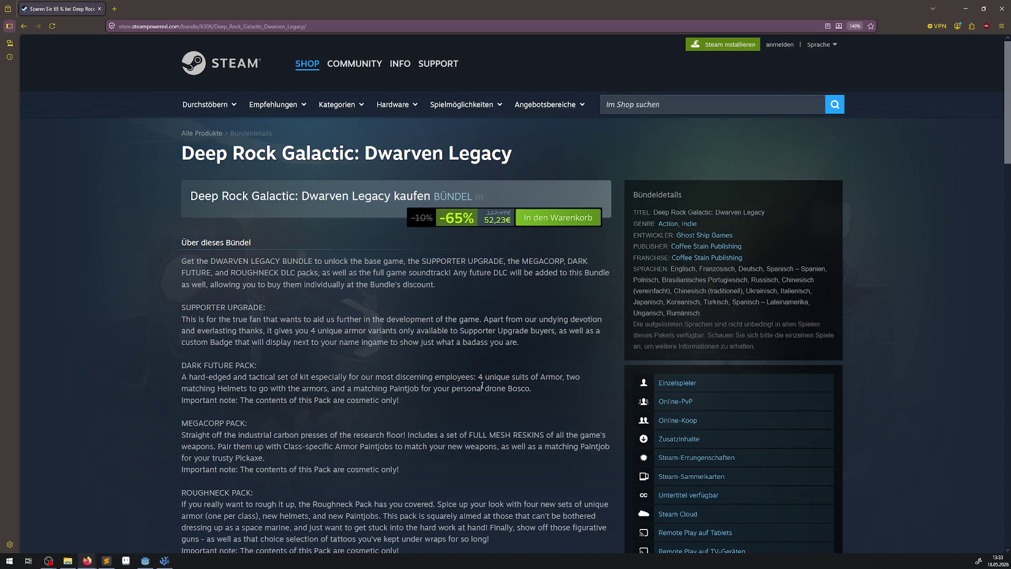
{"action": "scroll", "coordinate": [482, 386], "scroll_direction": "down", "scroll_amount": 10}
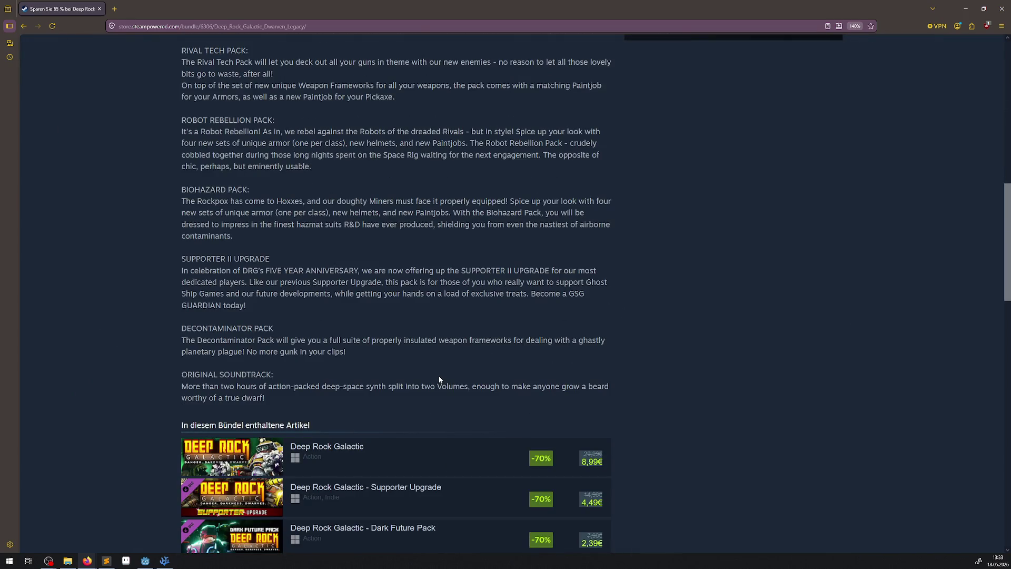
{"action": "scroll", "coordinate": [439, 379], "scroll_direction": "down", "scroll_amount": 5}
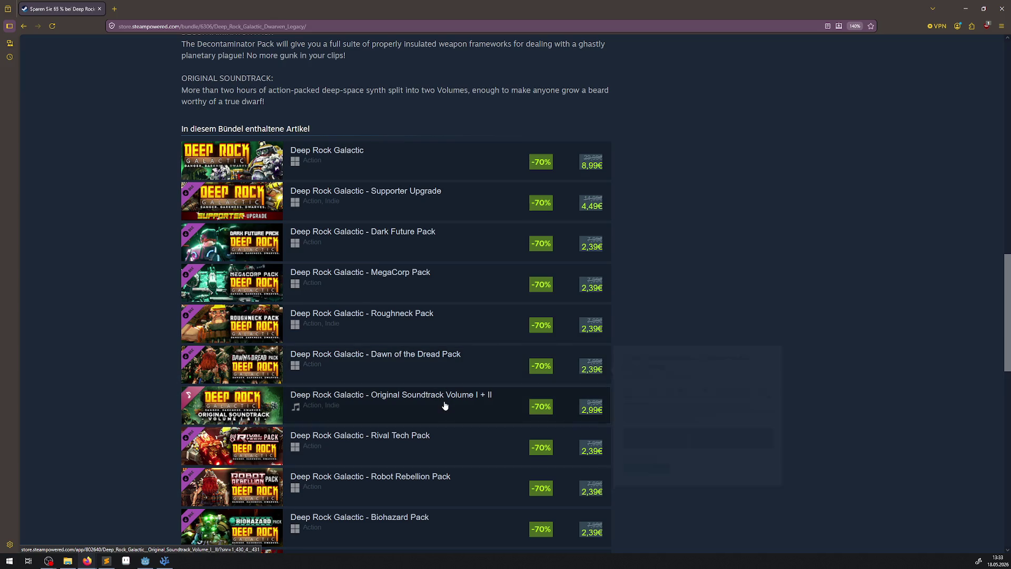
{"action": "mouse_move", "coordinate": [444, 404]}
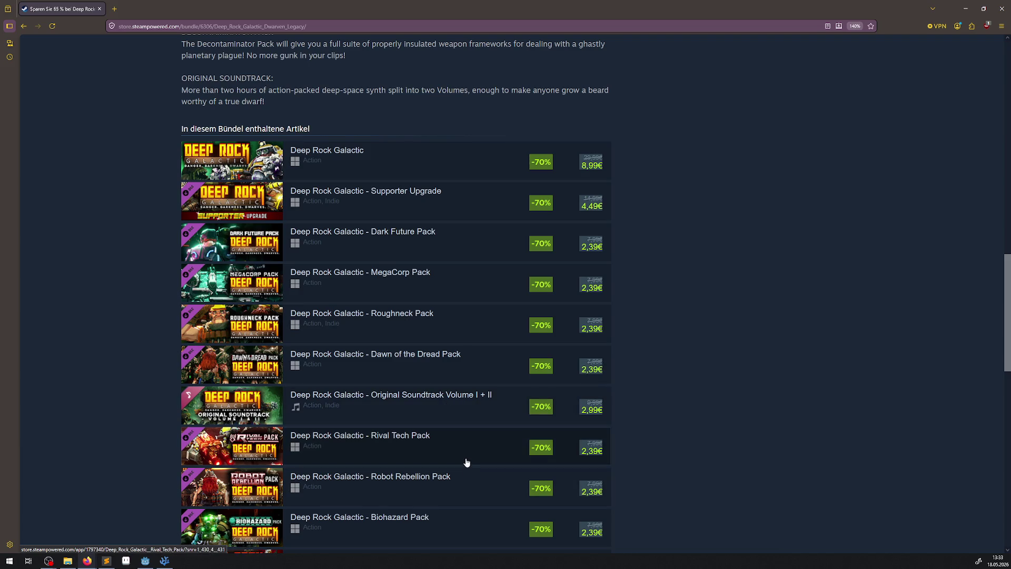
{"action": "mouse_move", "coordinate": [466, 460]}
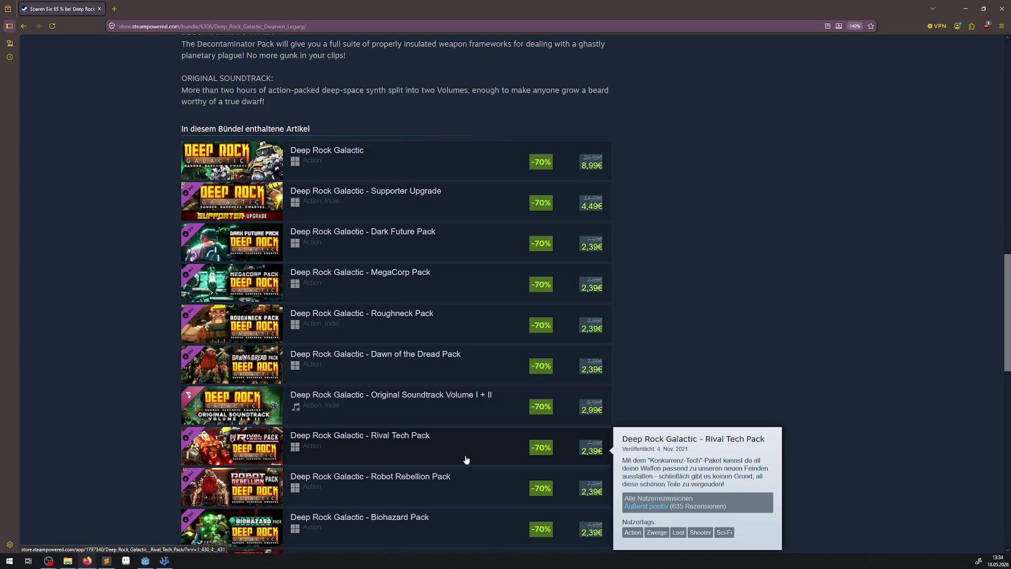
{"action": "scroll", "coordinate": [466, 459], "scroll_direction": "down", "scroll_amount": 3}
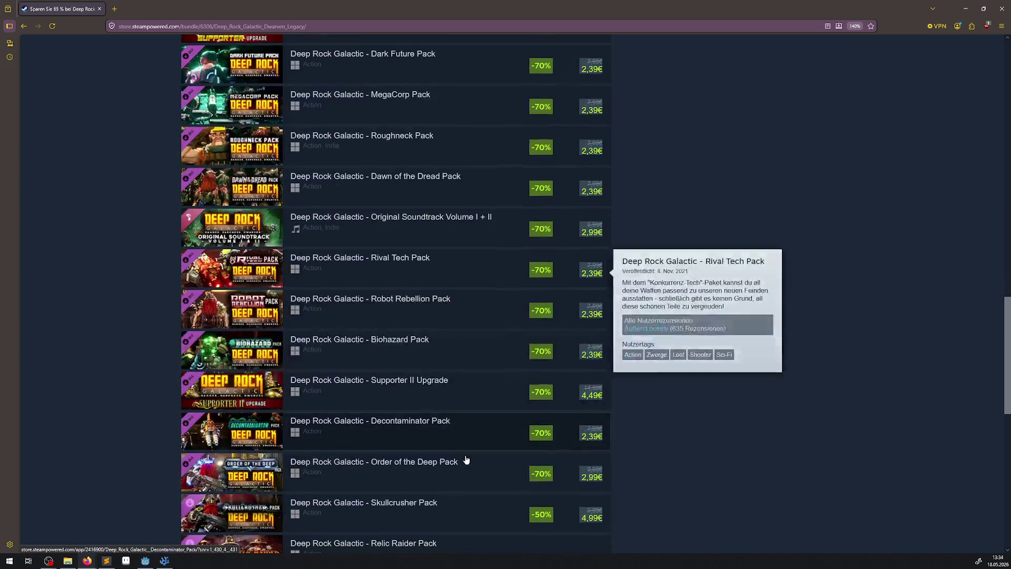
{"action": "left_click", "coordinate": [421, 405]}
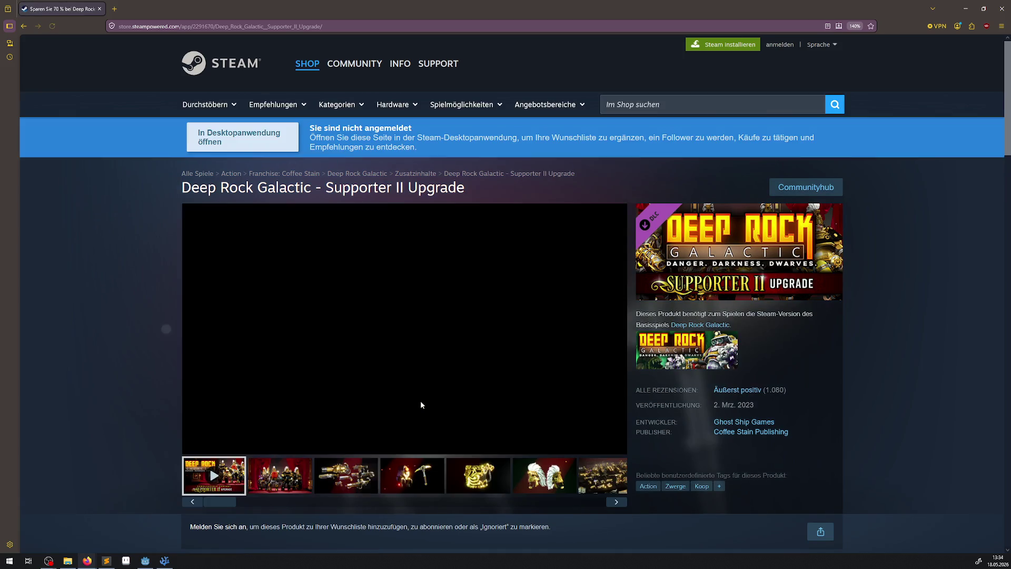
{"action": "scroll", "coordinate": [421, 400], "scroll_direction": "down", "scroll_amount": 2}
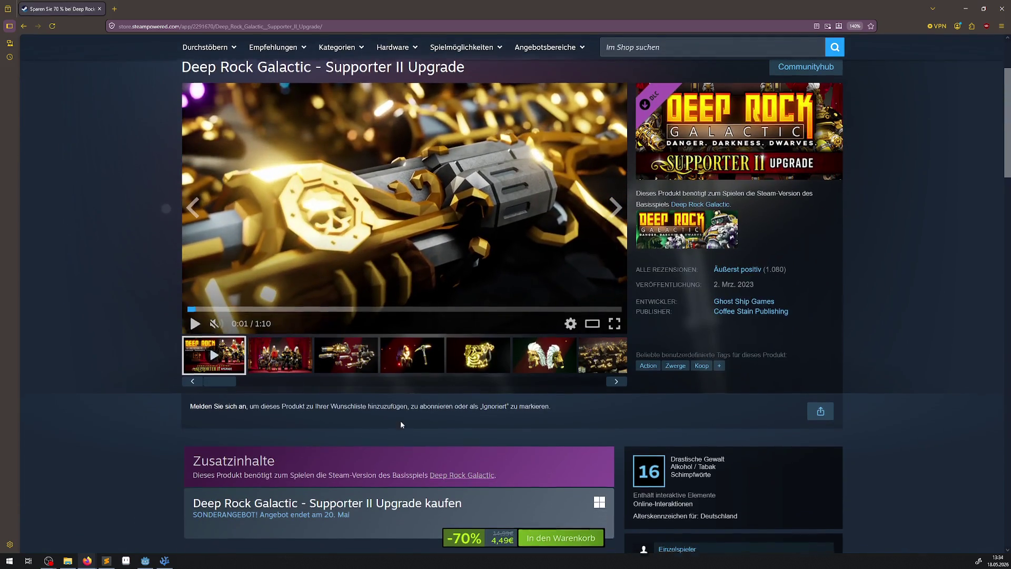
{"action": "scroll", "coordinate": [401, 420], "scroll_direction": "down", "scroll_amount": 5}
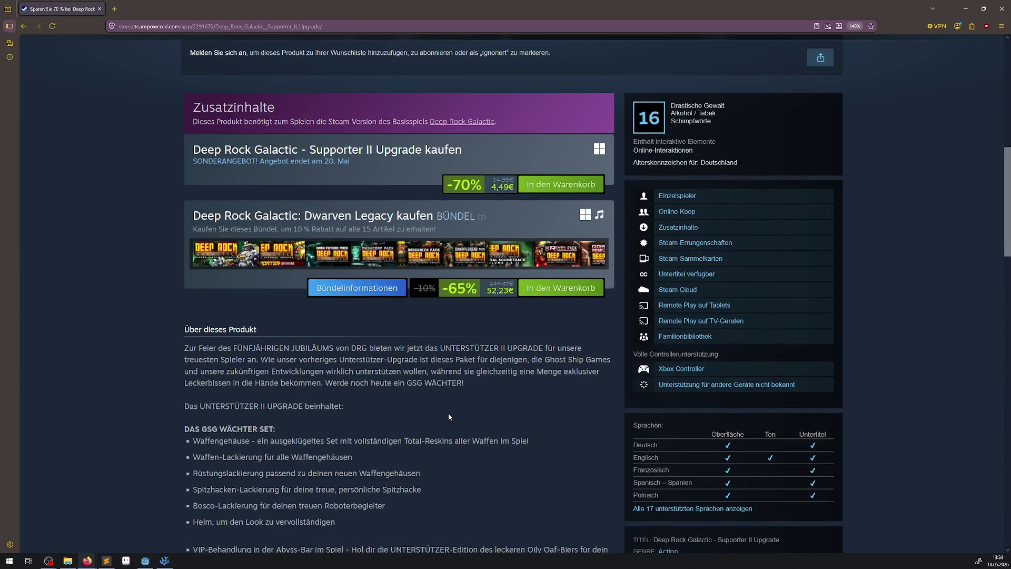
{"action": "scroll", "coordinate": [449, 416], "scroll_direction": "down", "scroll_amount": 3}
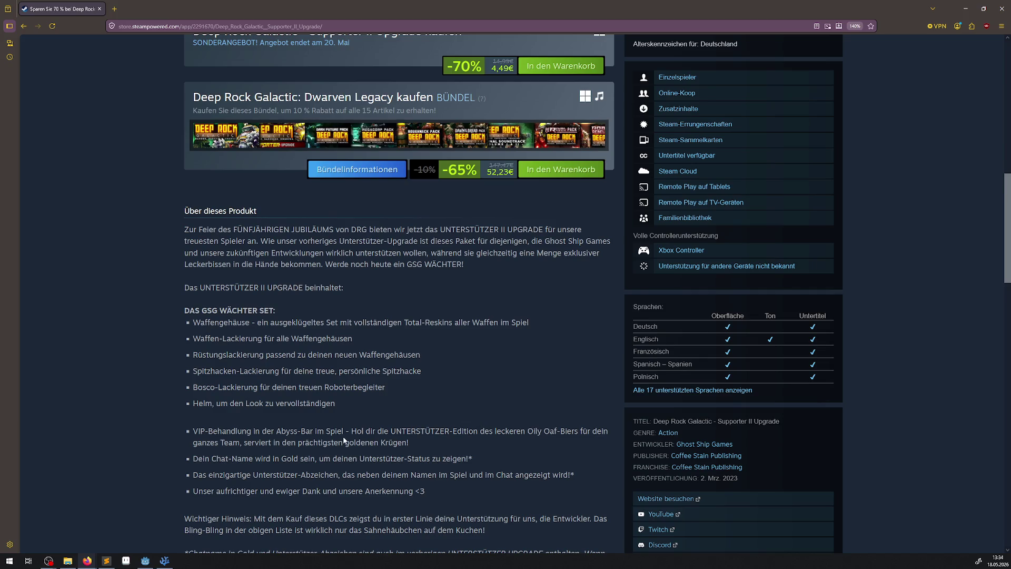
{"action": "scroll", "coordinate": [396, 412], "scroll_direction": "down", "scroll_amount": 5}
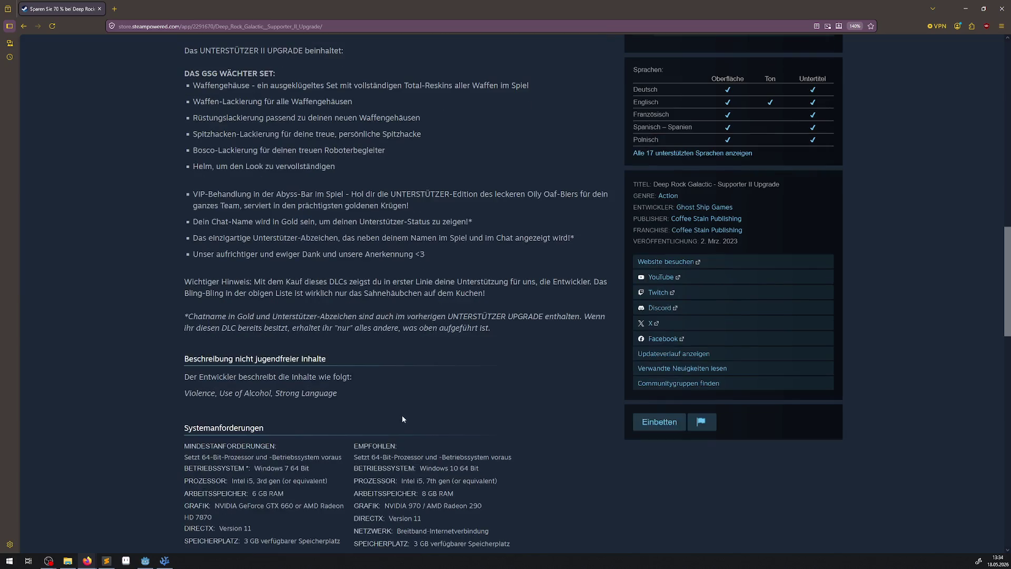
{"action": "key", "text": "alt+Left"}
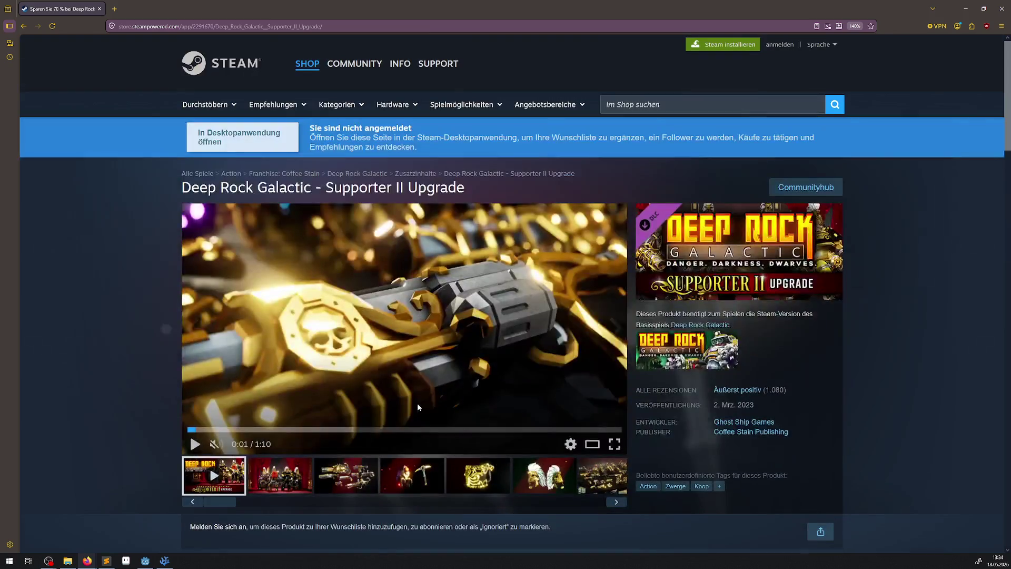
{"action": "key", "text": "alt+Left"}
{"action": "scroll", "coordinate": [366, 371], "scroll_direction": "up", "scroll_amount": 15}
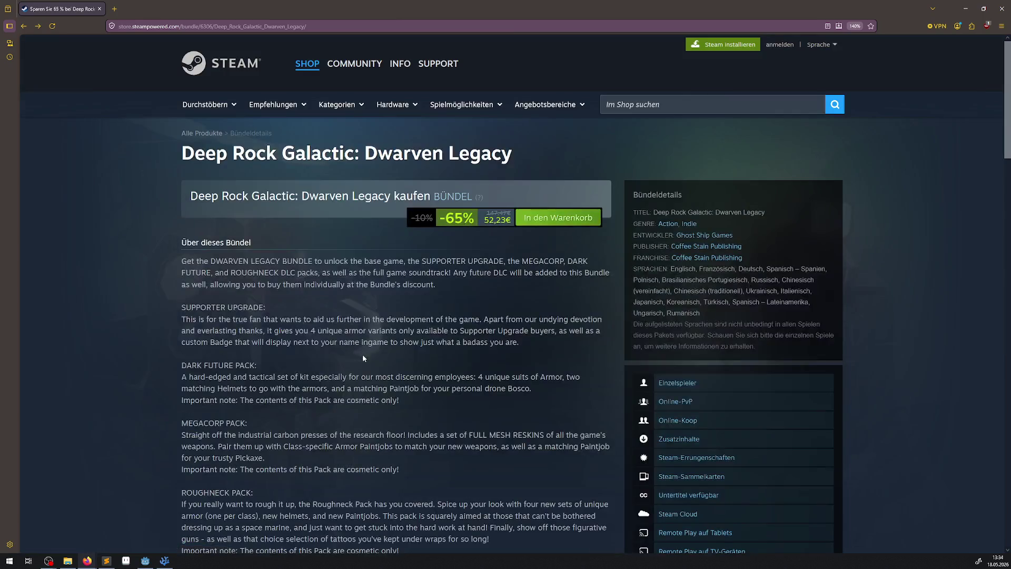
- Go back to the Deep Rock Galactic page and scroll down to its description
{"action": "key", "text": "alt+Left"}
{"action": "scroll", "coordinate": [339, 332], "scroll_direction": "up", "scroll_amount": 10}
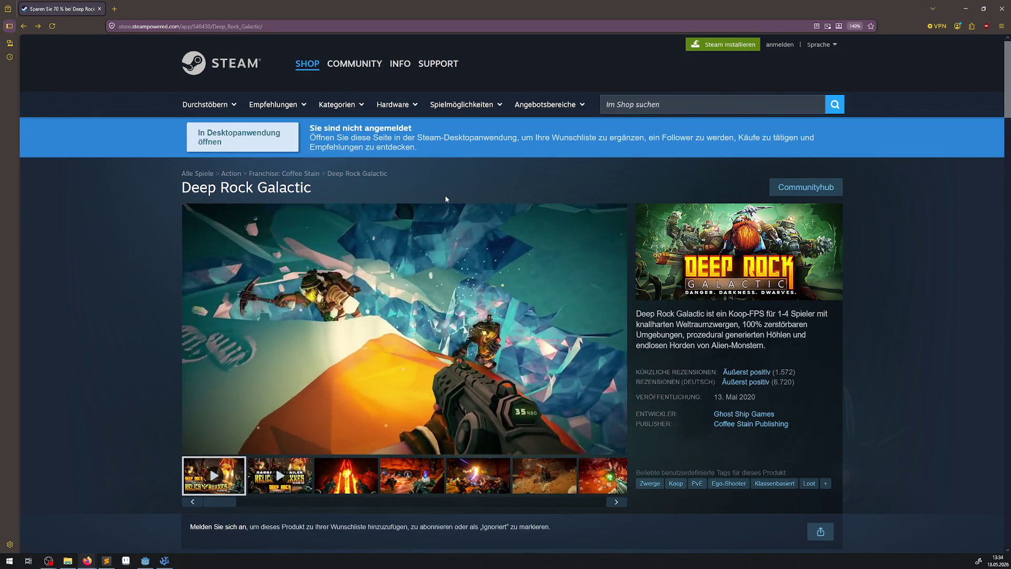
{"action": "scroll", "coordinate": [364, 359], "scroll_direction": "down", "scroll_amount": 5}
{"action": "scroll", "coordinate": [365, 361], "scroll_direction": "down", "scroll_amount": 20}
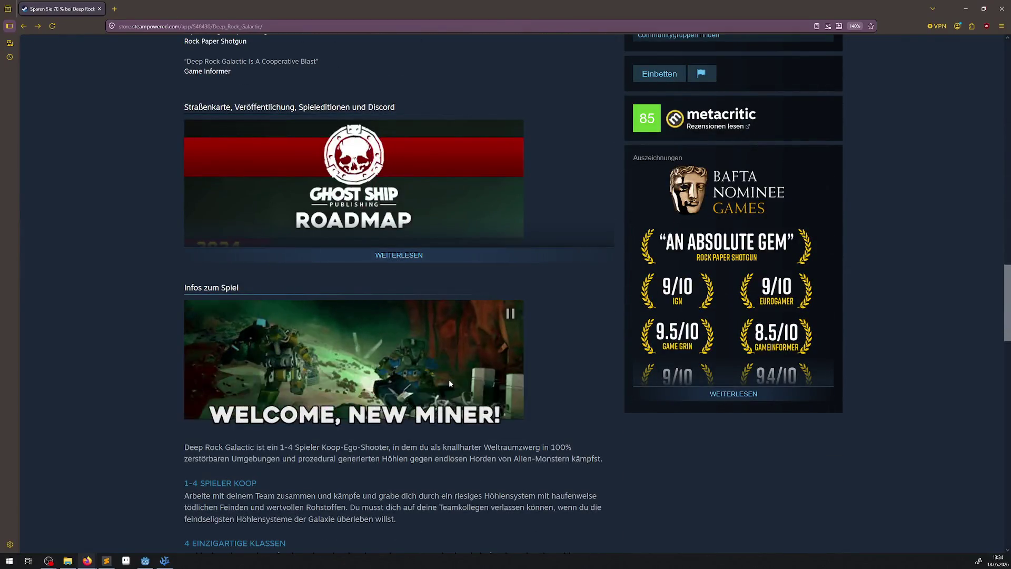
{"action": "scroll", "coordinate": [399, 353], "scroll_direction": "down", "scroll_amount": 4}
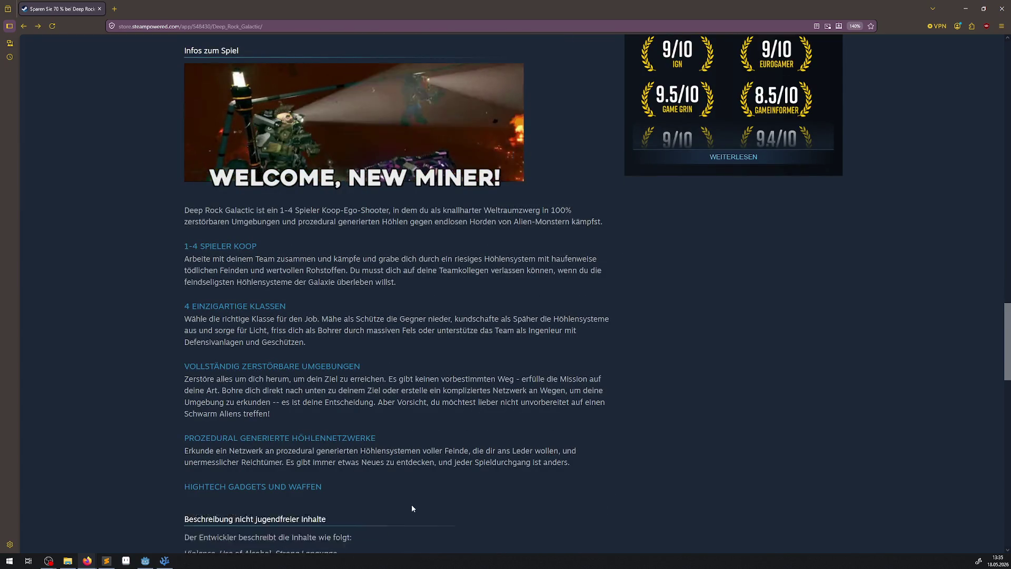
- Expand the full game description with WEITERLESEN and read through its feature sections
{"action": "left_click", "coordinate": [412, 504]}
{"action": "scroll", "coordinate": [394, 370], "scroll_direction": "down", "scroll_amount": 1}
{"action": "right_click", "coordinate": [387, 353]}
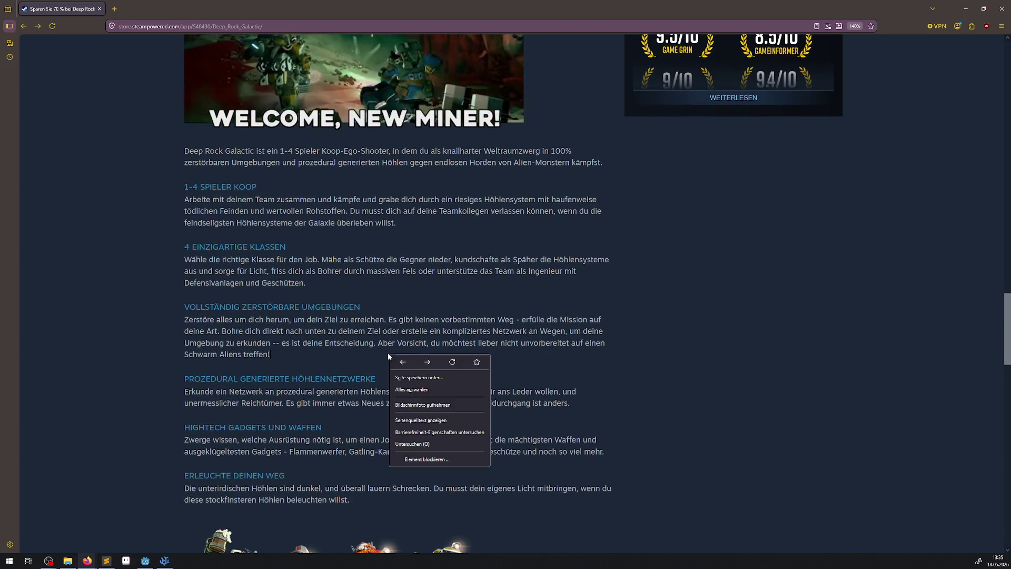
{"action": "left_click", "coordinate": [387, 352]}
{"action": "scroll", "coordinate": [388, 352], "scroll_direction": "down", "scroll_amount": 5}
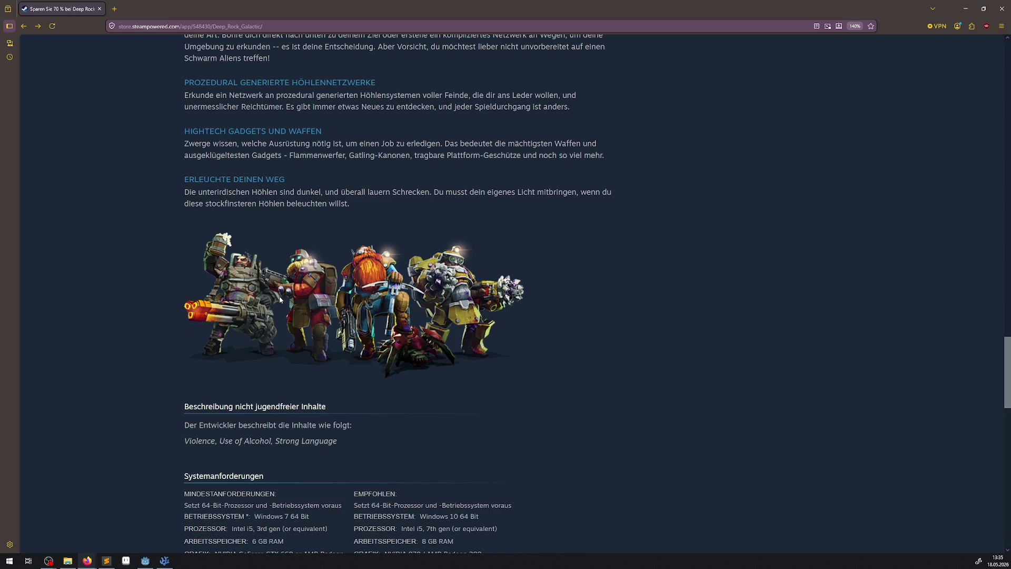
{"action": "scroll", "coordinate": [479, 387], "scroll_direction": "up", "scroll_amount": 2}
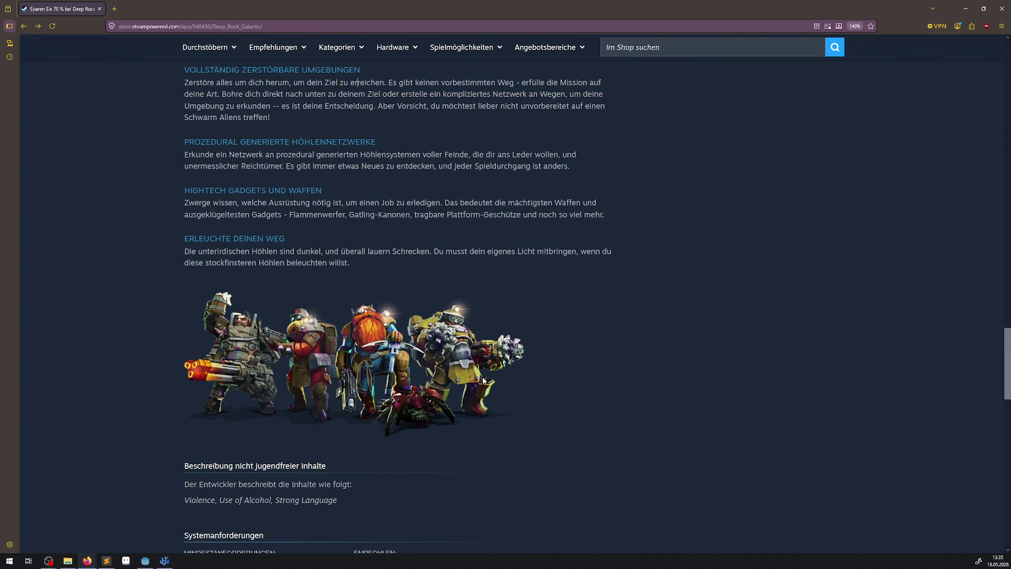
{"action": "scroll", "coordinate": [484, 380], "scroll_direction": "up", "scroll_amount": 4}
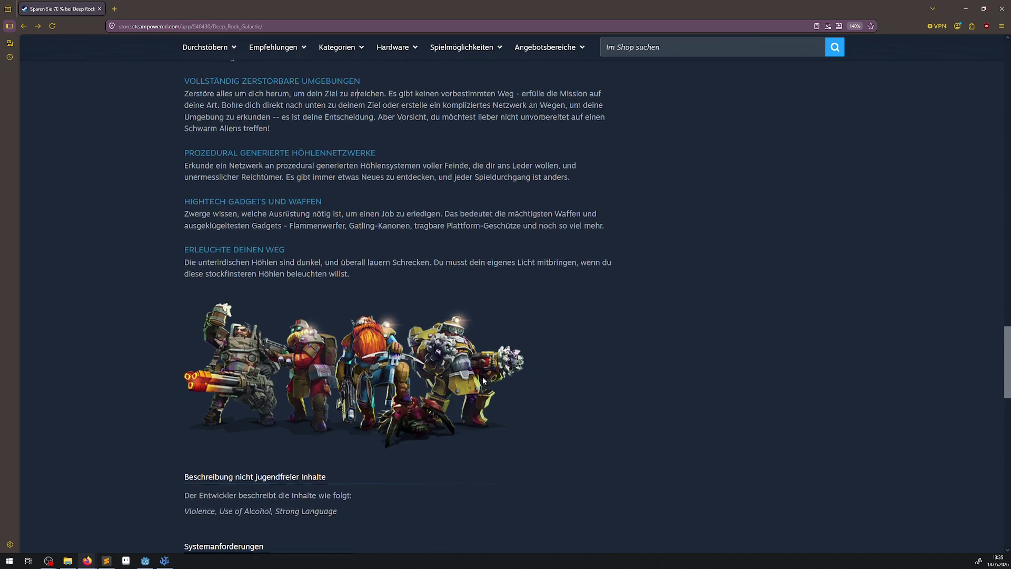
{"action": "scroll", "coordinate": [483, 379], "scroll_direction": "up", "scroll_amount": 6}
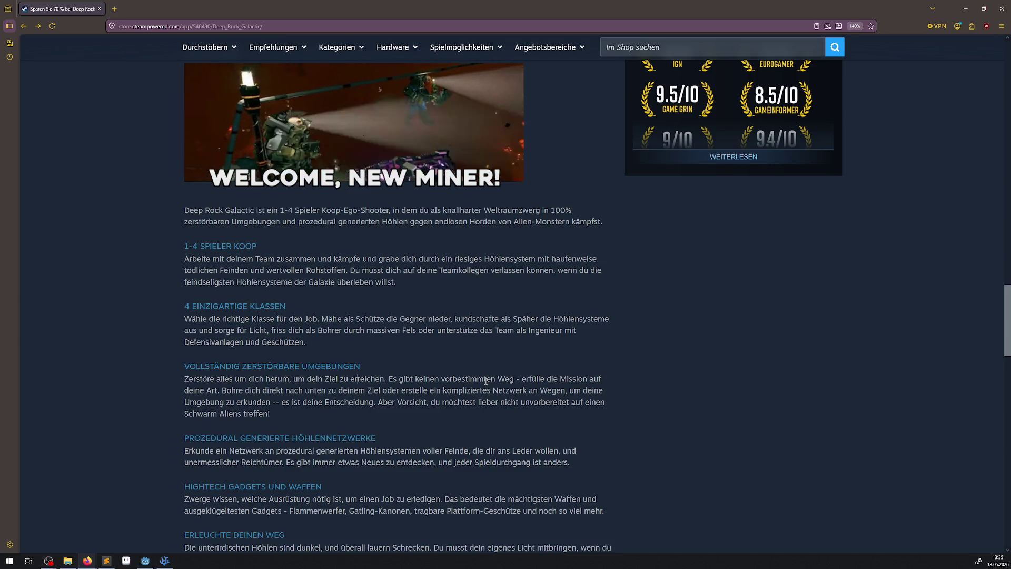
- Expand the roadmap image to show the full 2024 and 2025 plans
{"action": "scroll", "coordinate": [485, 379], "scroll_direction": "up", "scroll_amount": 4}
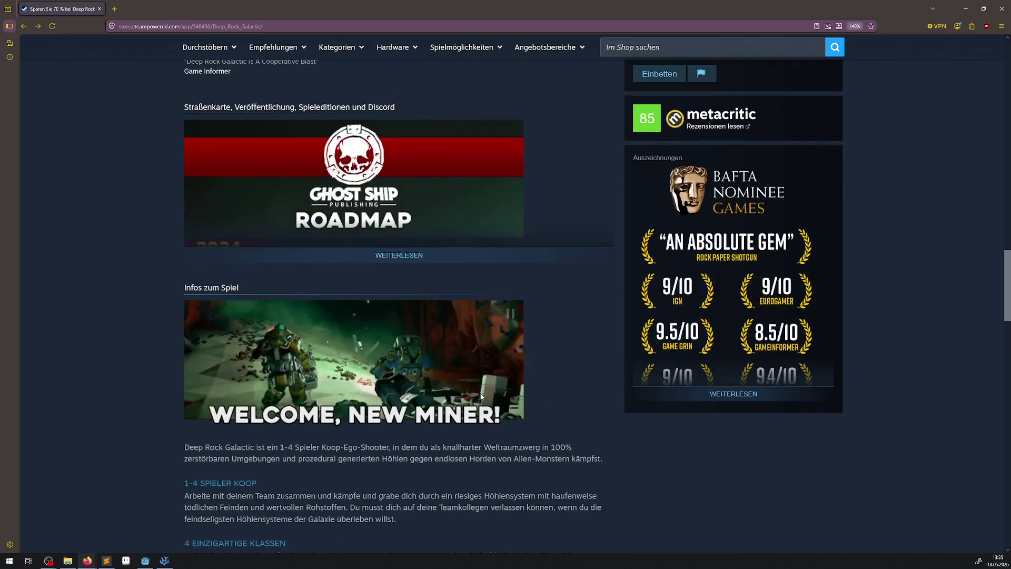
{"action": "scroll", "coordinate": [527, 378], "scroll_direction": "down", "scroll_amount": 4}
{"action": "scroll", "coordinate": [509, 348], "scroll_direction": "up", "scroll_amount": 4}
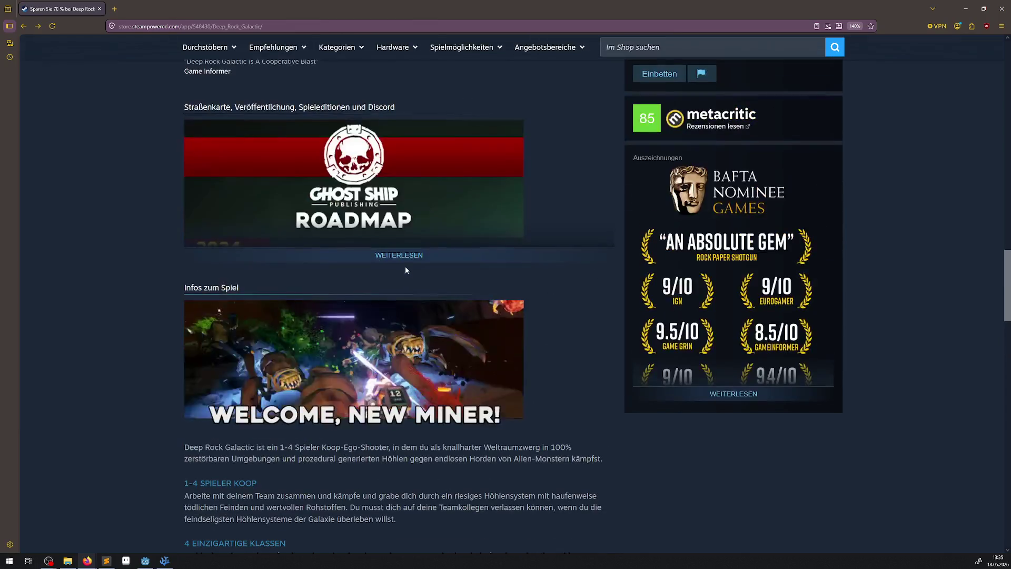
{"action": "left_click", "coordinate": [404, 255]}
{"action": "scroll", "coordinate": [526, 318], "scroll_direction": "down", "scroll_amount": 6}
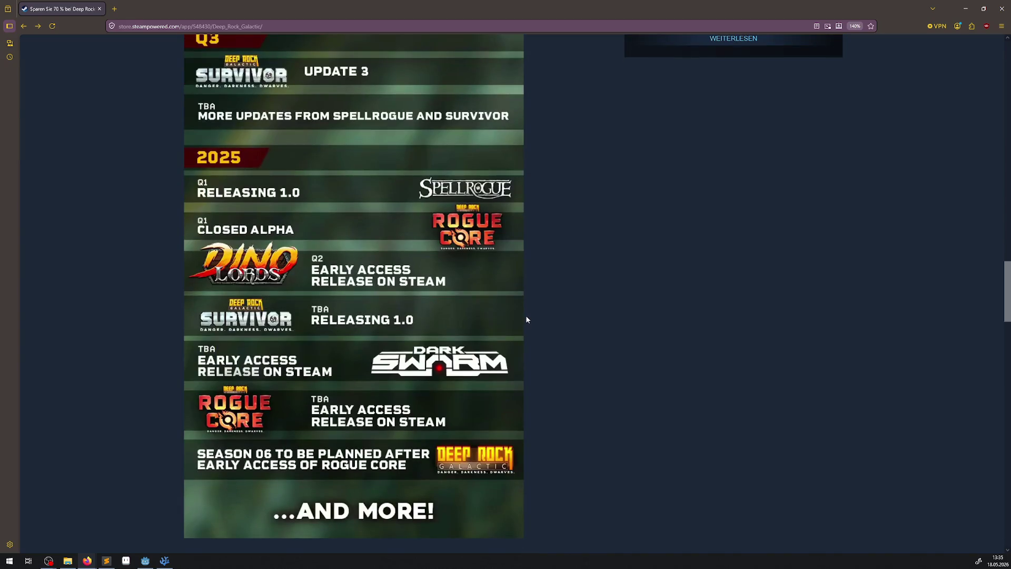
{"action": "scroll", "coordinate": [526, 318], "scroll_direction": "down", "scroll_amount": 2}
{"action": "scroll", "coordinate": [530, 363], "scroll_direction": "up", "scroll_amount": 4}
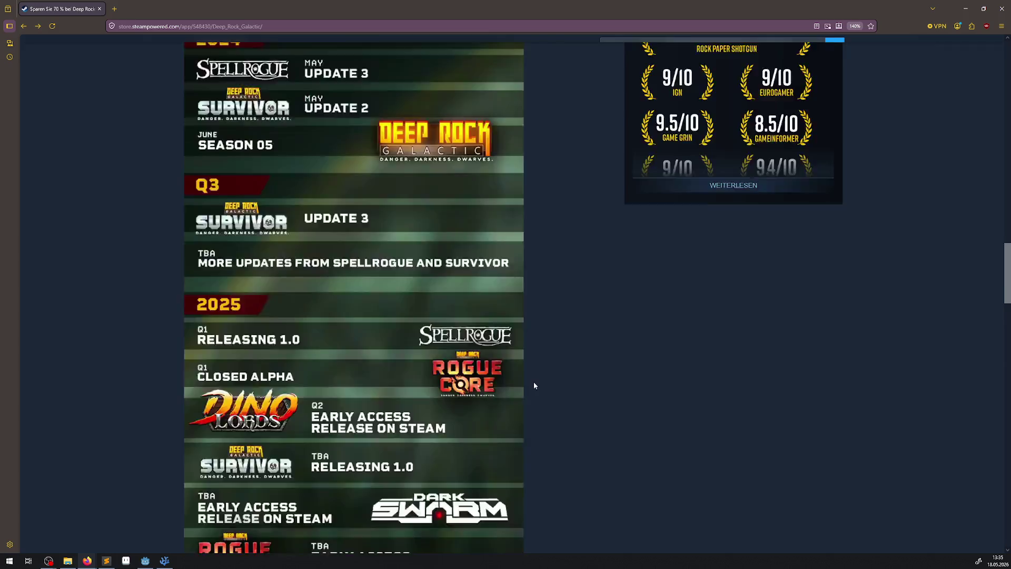
{"action": "scroll", "coordinate": [534, 386], "scroll_direction": "up", "scroll_amount": 4}
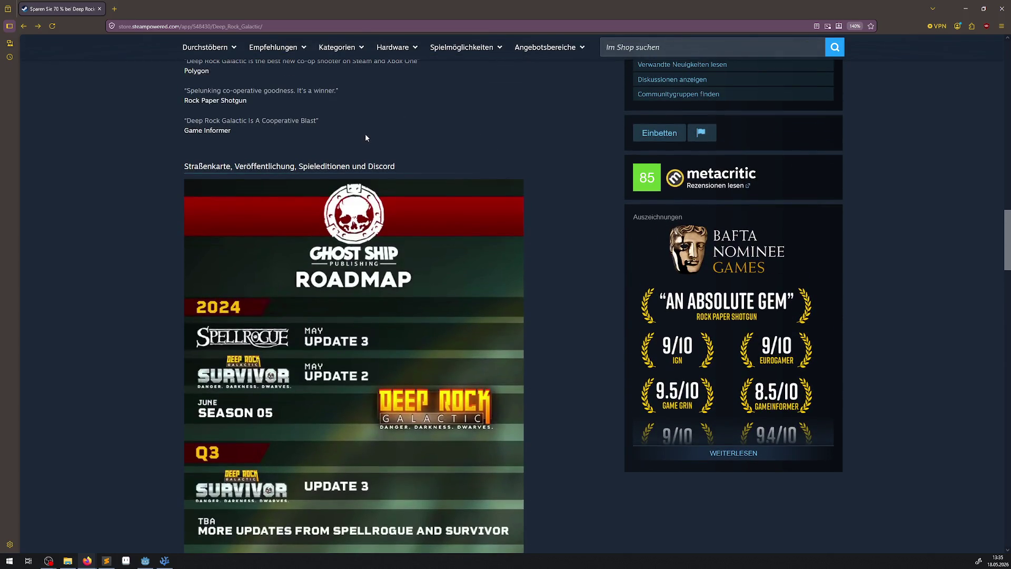
{"action": "scroll", "coordinate": [472, 356], "scroll_direction": "down", "scroll_amount": 4}
- Scroll through the expanded roadmap, then back up the page
{"action": "right_click", "coordinate": [472, 356]}
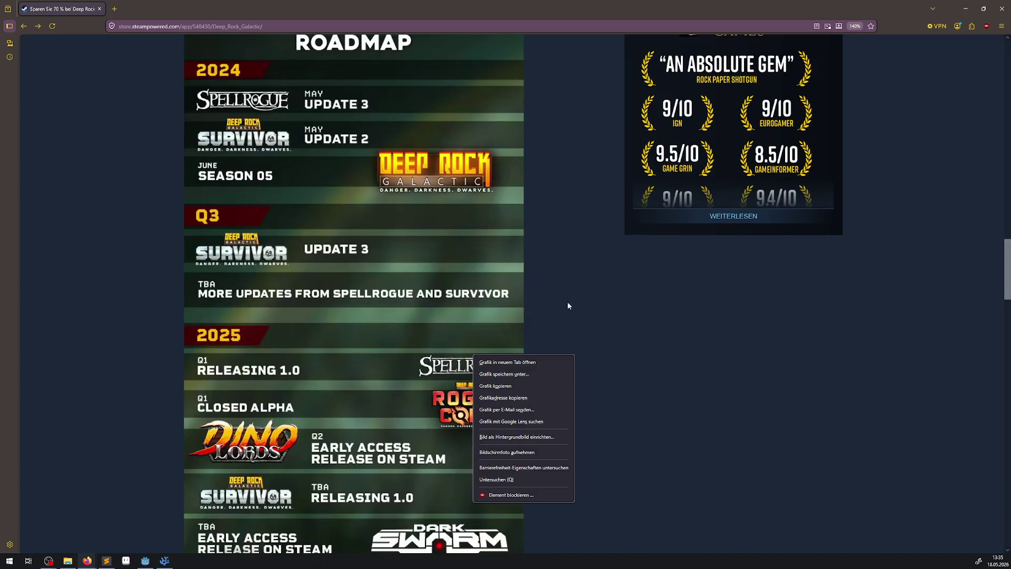
{"action": "left_click", "coordinate": [576, 354]}
{"action": "scroll", "coordinate": [576, 355], "scroll_direction": "down", "scroll_amount": 3}
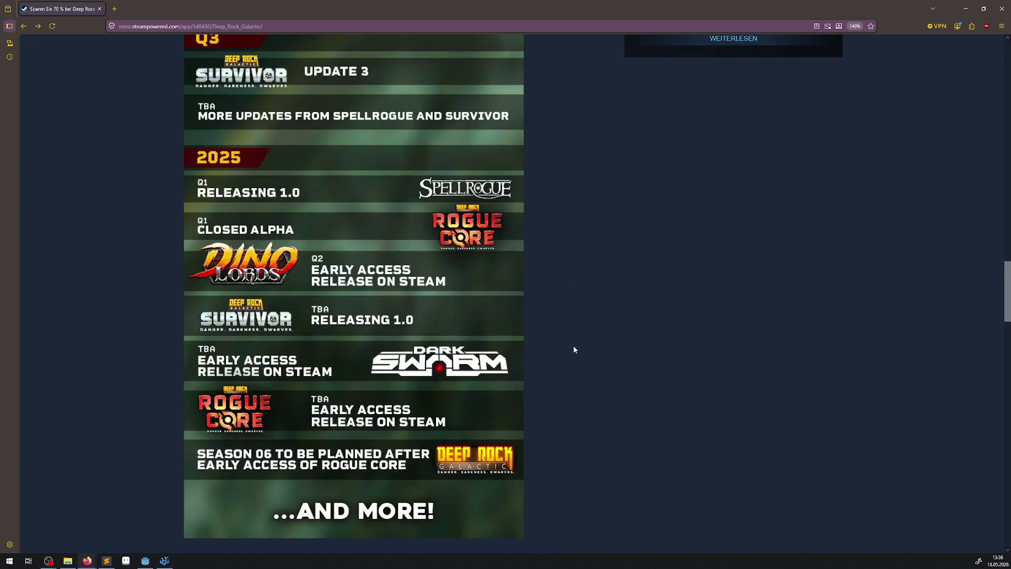
{"action": "scroll", "coordinate": [574, 349], "scroll_direction": "down", "scroll_amount": 2}
{"action": "scroll", "coordinate": [573, 349], "scroll_direction": "up", "scroll_amount": 1}
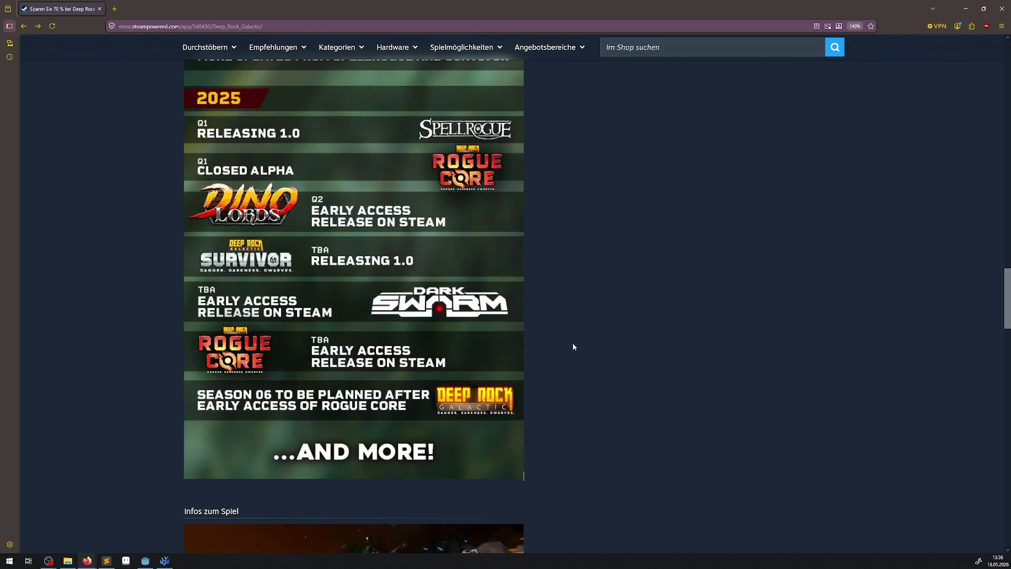
{"action": "scroll", "coordinate": [577, 337], "scroll_direction": "up", "scroll_amount": 15}
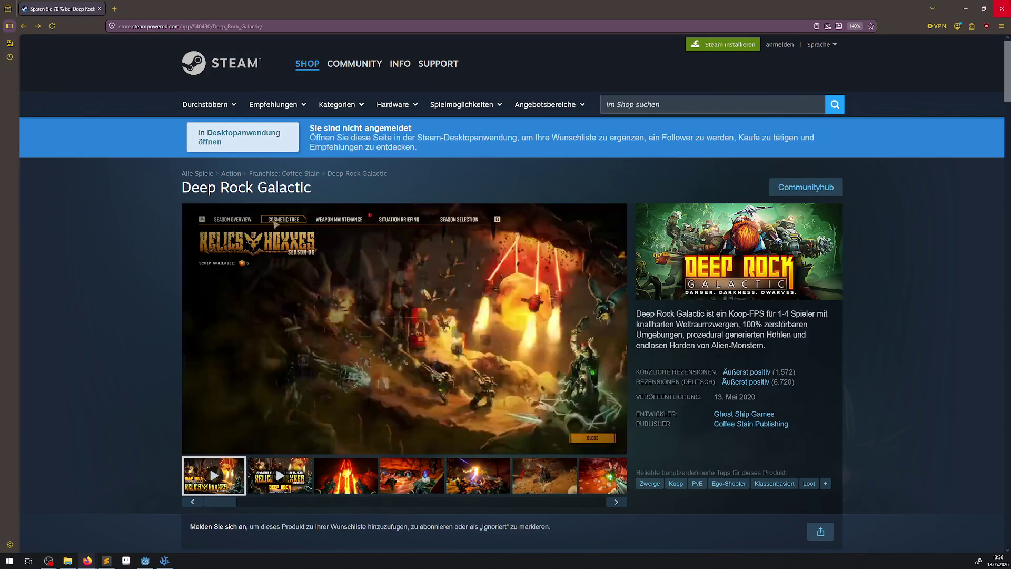
- Close the browser and return to the DebugRoom scene in Godot
{"action": "left_click", "coordinate": [1002, 9]}
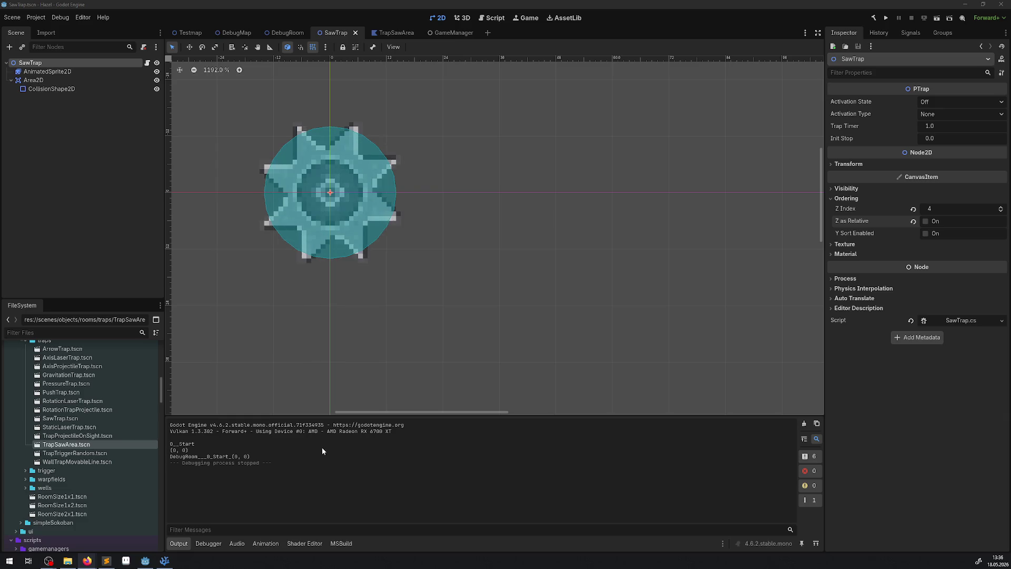
{"action": "left_click", "coordinate": [287, 35]}
{"action": "left_click_drag", "start_coordinate": [377, 165], "coordinate": [516, 169]}
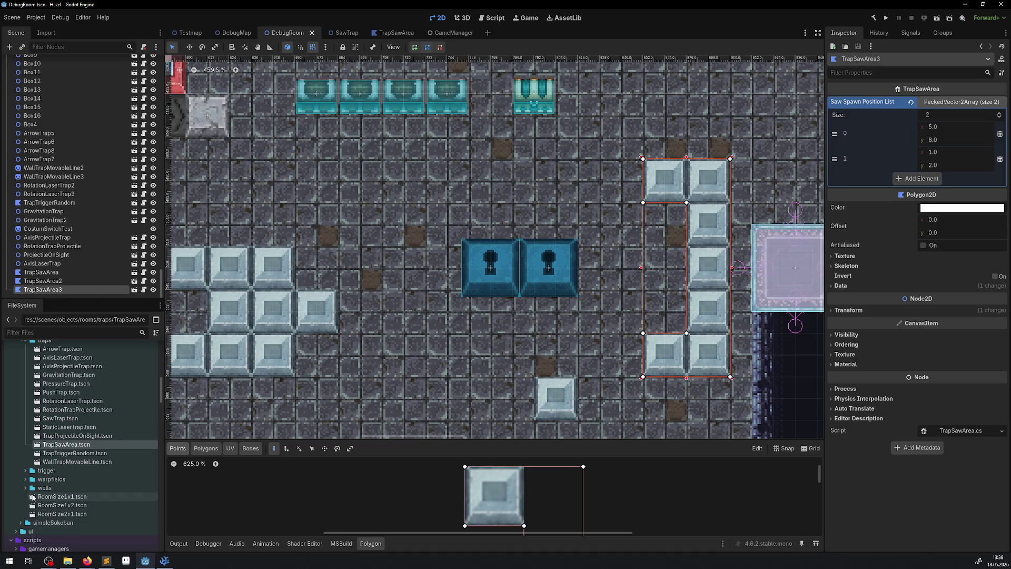
{"action": "scroll", "coordinate": [31, 490], "scroll_direction": "up", "scroll_amount": 5}
- In the FileSystem dock, collapse the traps folders and expand the blocks scripts folder
{"action": "left_click", "coordinate": [24, 467]}
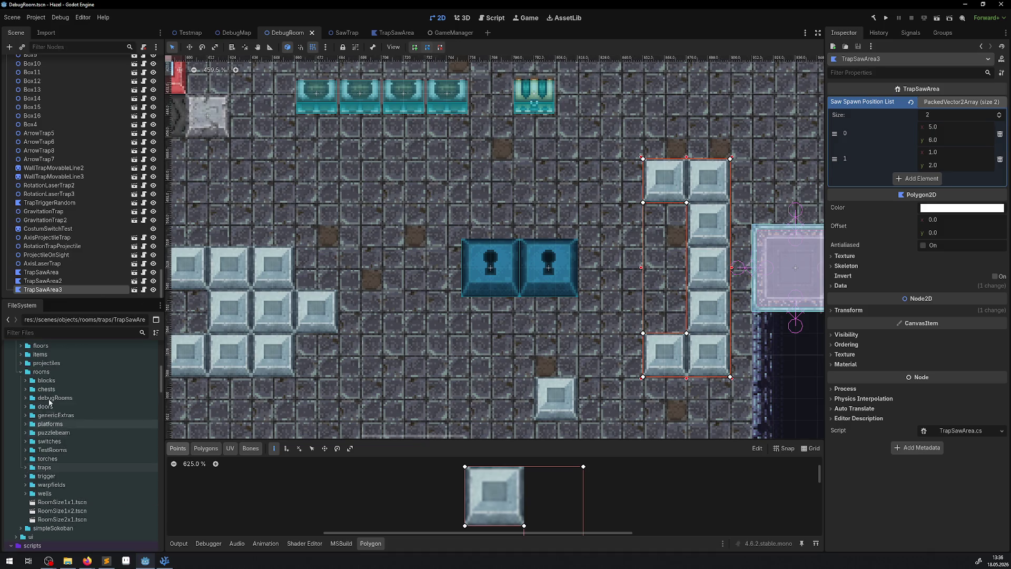
{"action": "left_click", "coordinate": [169, 562]}
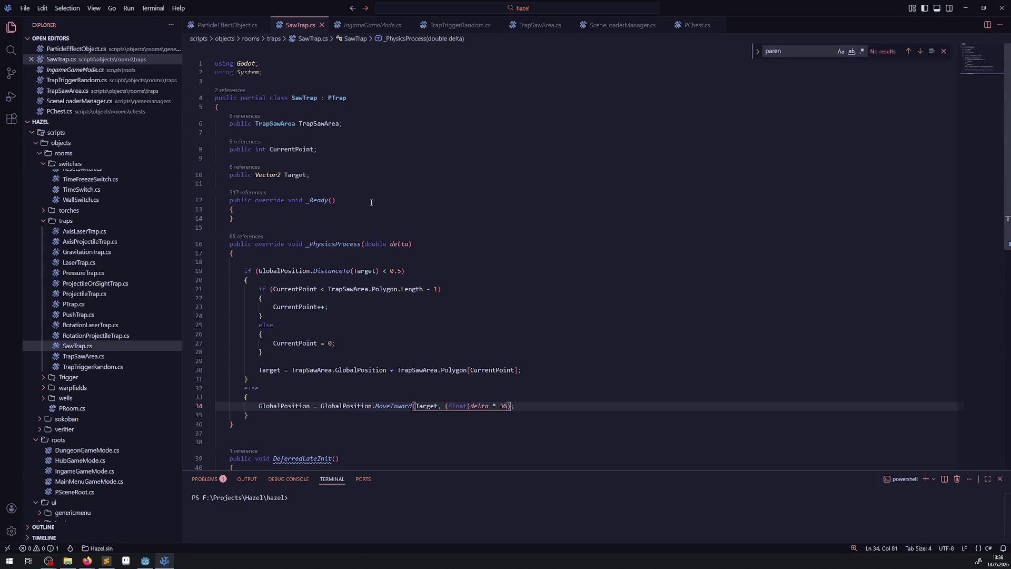
{"action": "left_click", "coordinate": [146, 560]}
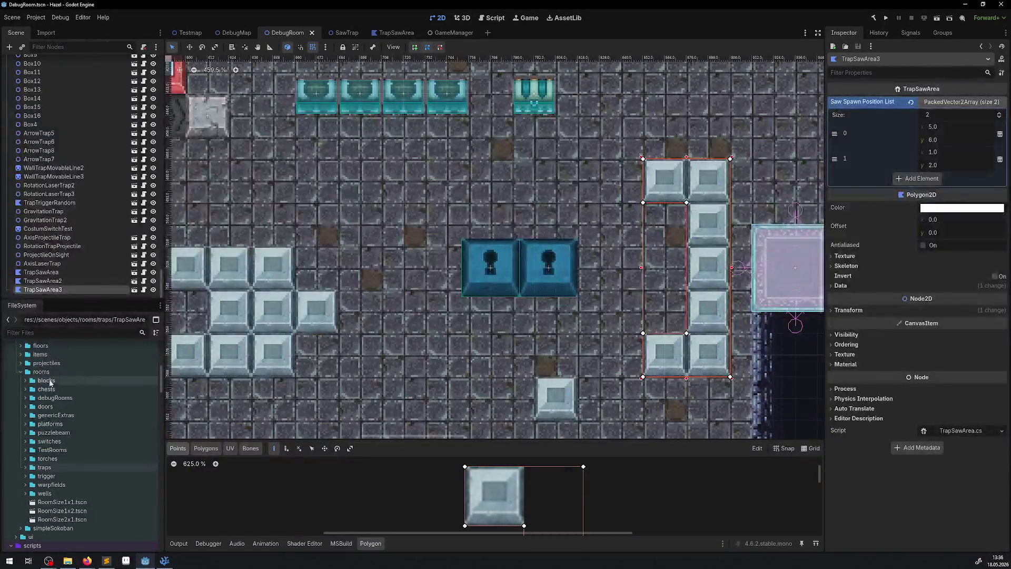
{"action": "left_click", "coordinate": [26, 451]}
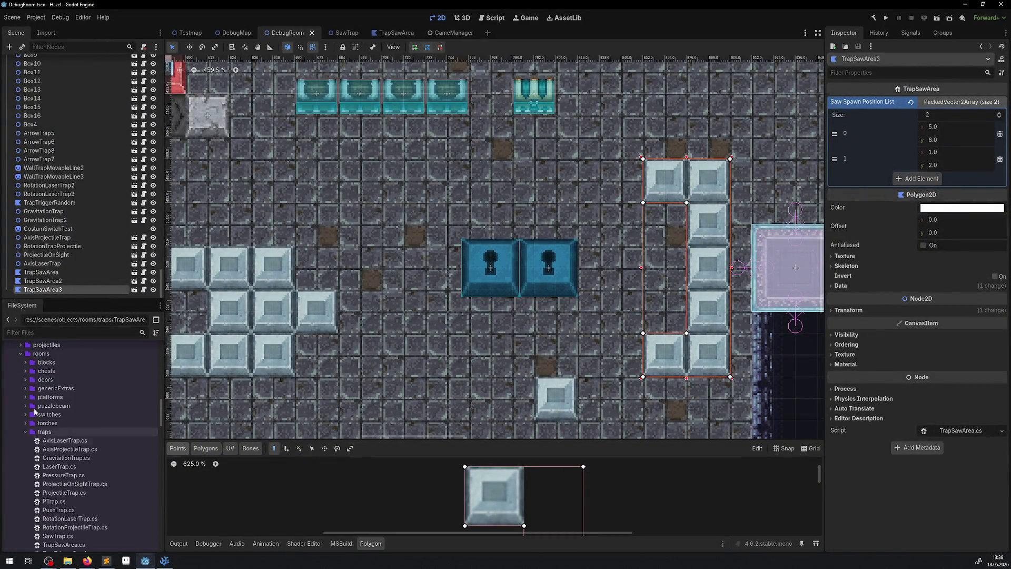
{"action": "left_click", "coordinate": [25, 431]}
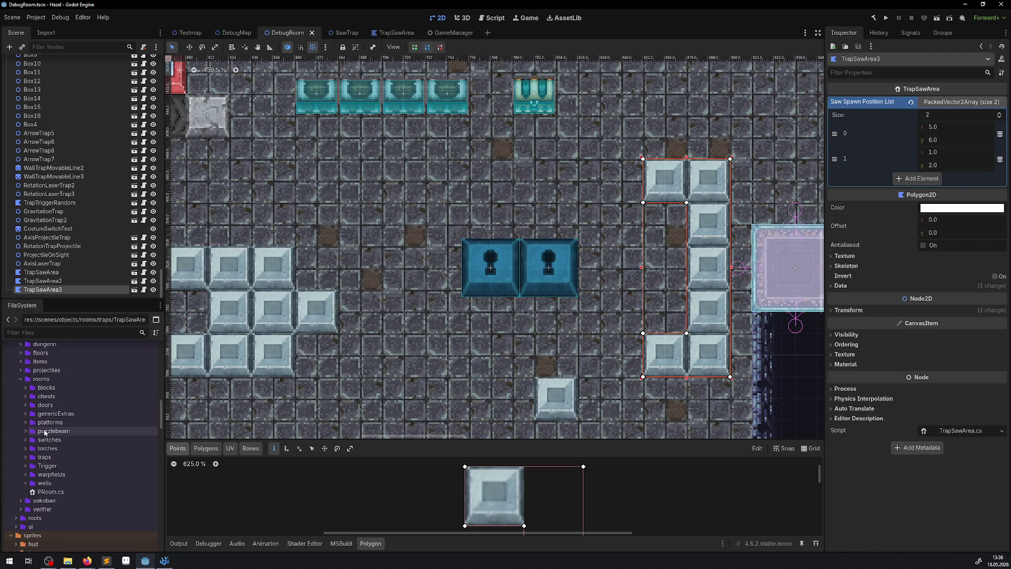
{"action": "left_click", "coordinate": [26, 387]}
- Create BlockArea.cs as a new C# script in res://scripts/objects/rooms/blocks
{"action": "right_click", "coordinate": [59, 392]}
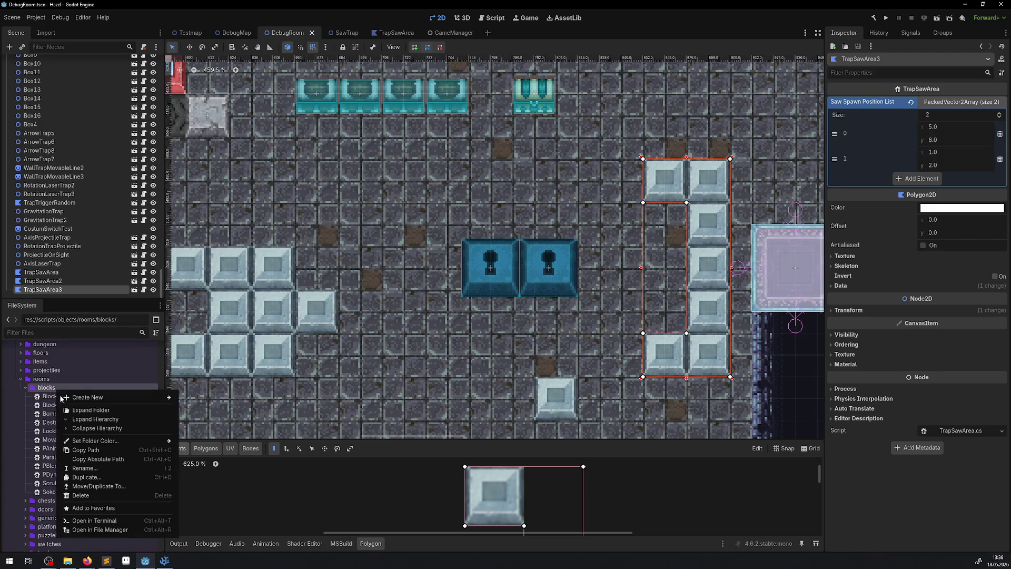
{"action": "mouse_move", "coordinate": [98, 401]}
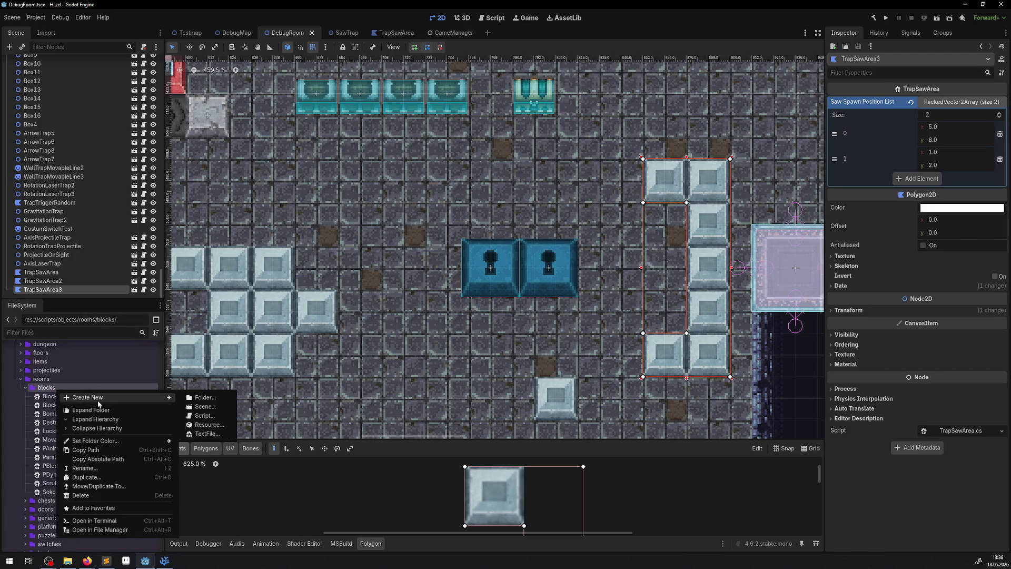
{"action": "left_click", "coordinate": [205, 416]}
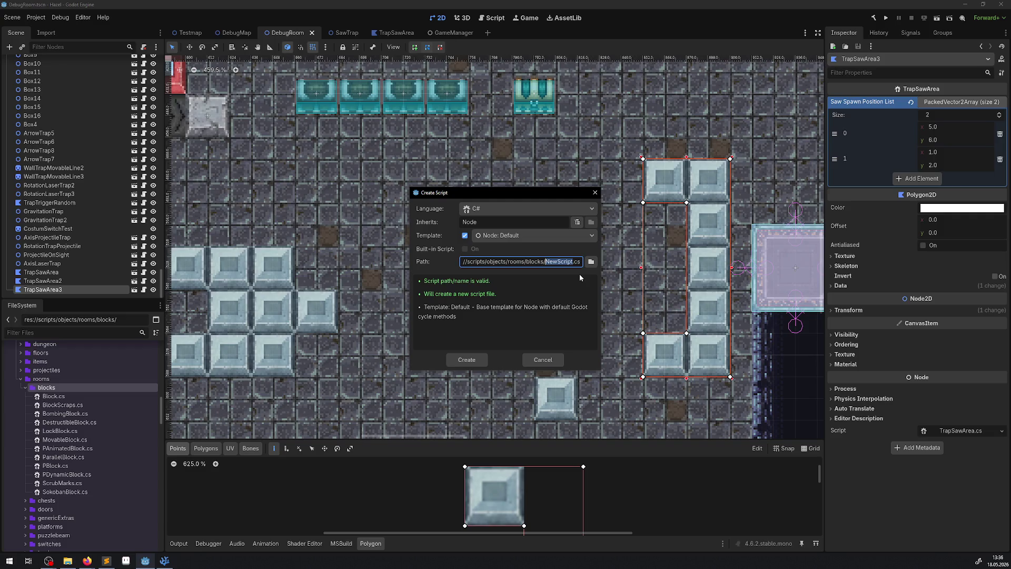
{"action": "type", "text": "Block"}
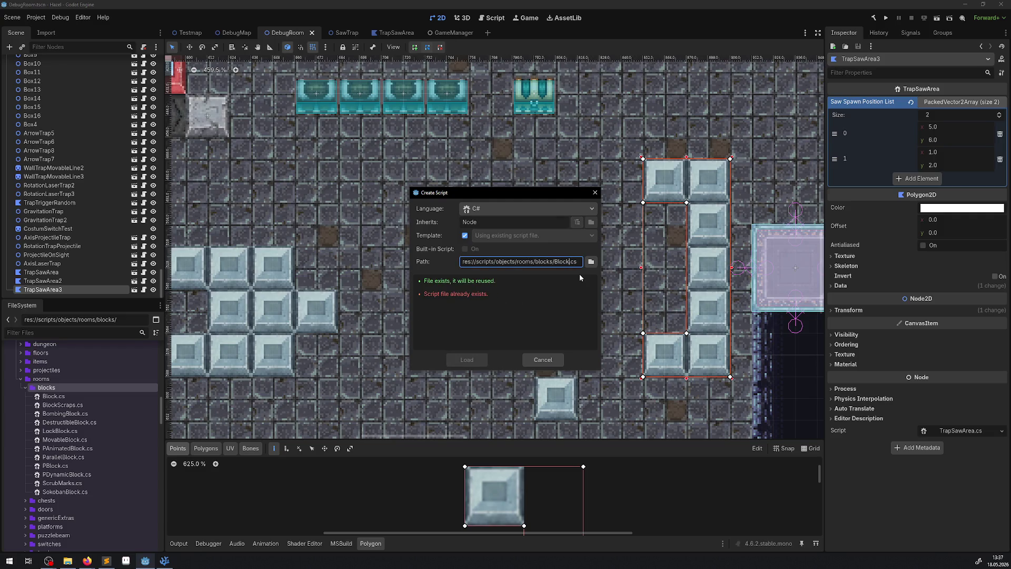
{"action": "type", "text": "Area"}
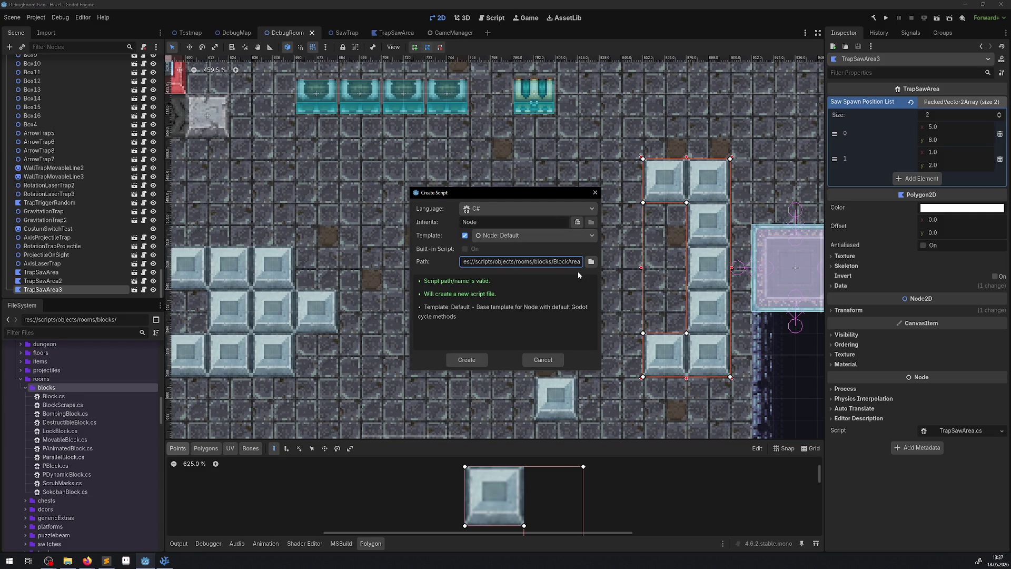
{"action": "left_click", "coordinate": [470, 361]}
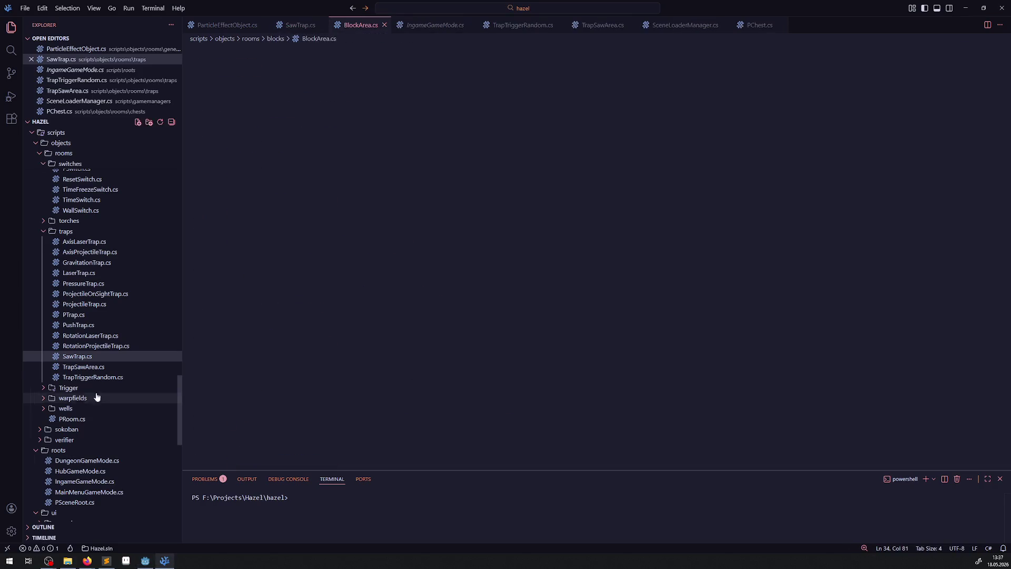
- Make BlockArea inherit 'Polygon2D, IRoomExtra', copied from TrapTriggerRandom.cs, after closing unused tabs
{"action": "left_click", "coordinate": [315, 26]}
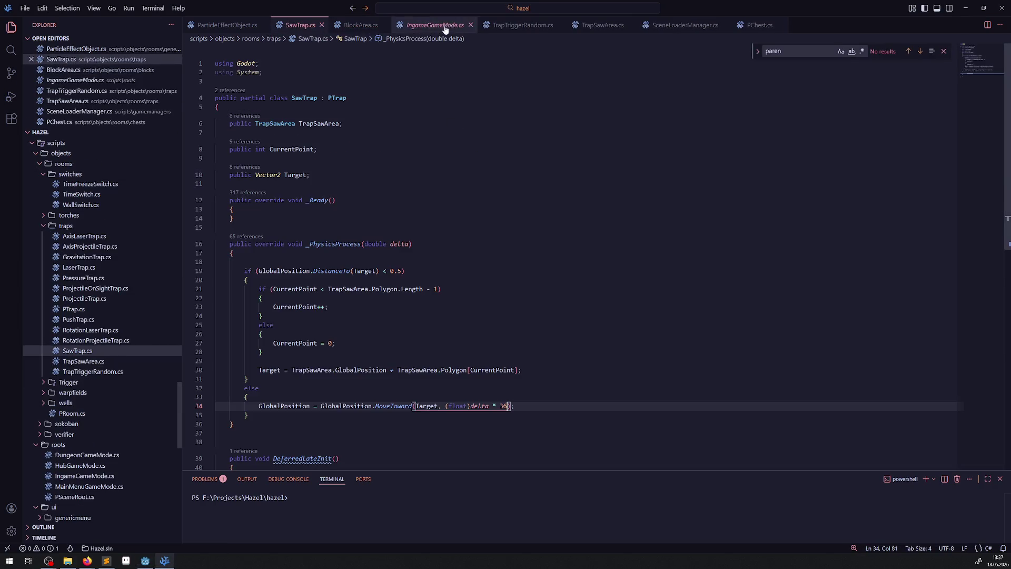
{"action": "left_click", "coordinate": [322, 25]}
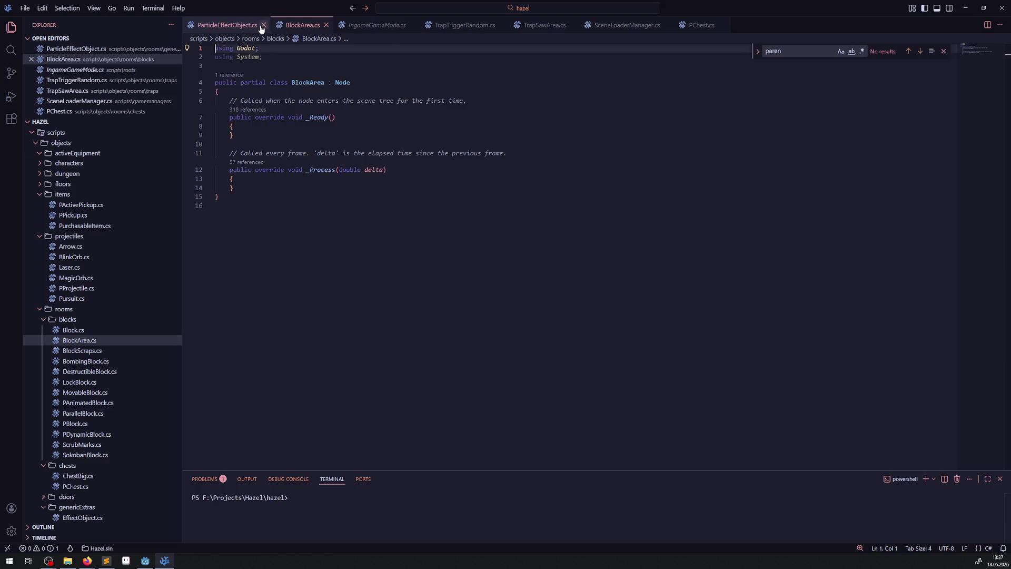
{"action": "left_click", "coordinate": [264, 25]}
{"action": "left_click", "coordinate": [381, 25]}
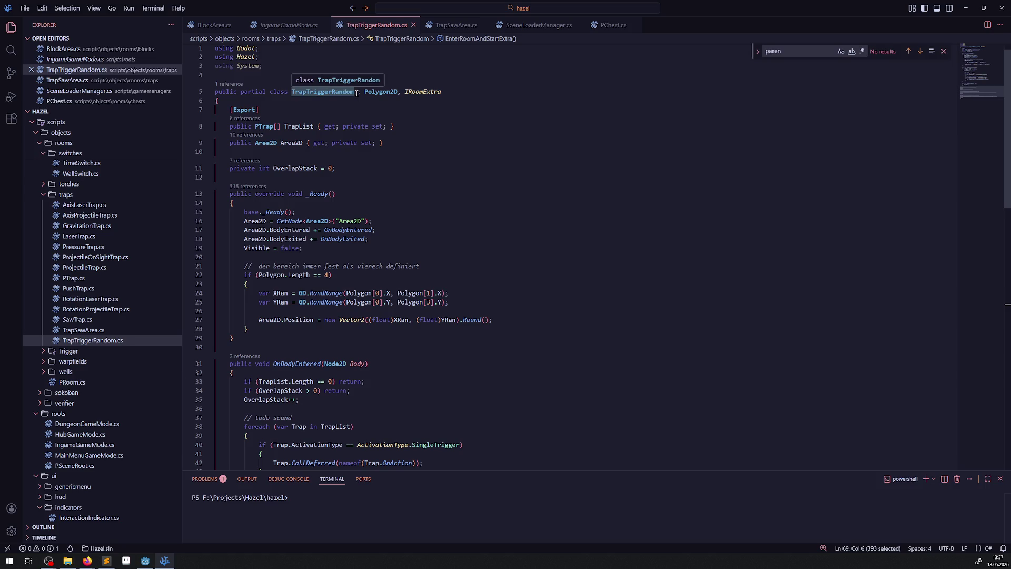
{"action": "left_click_drag", "start_coordinate": [356, 92], "coordinate": [487, 100]}
{"action": "key", "text": "ctrl+c"}
{"action": "left_click", "coordinate": [213, 25]}
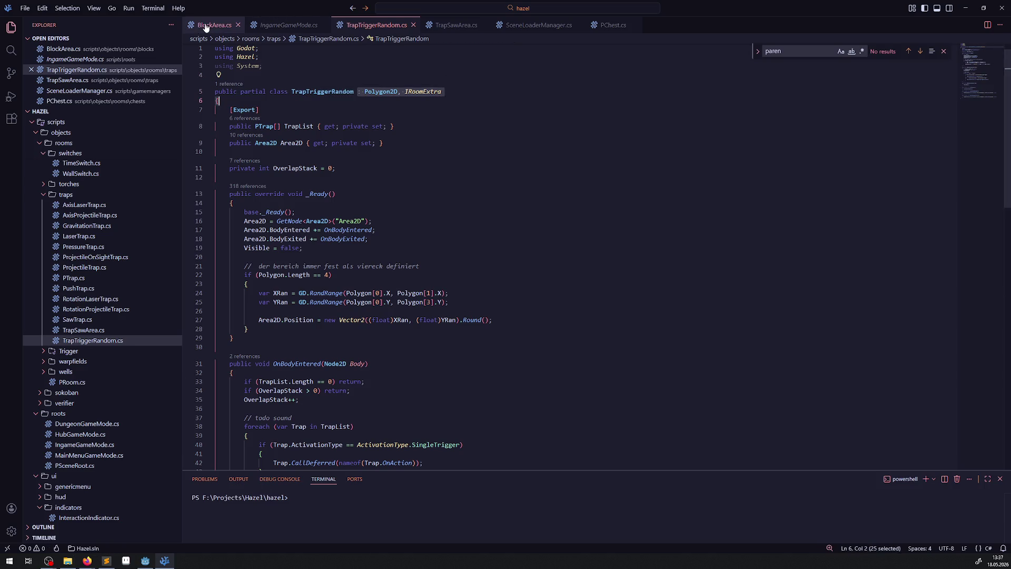
{"action": "left_click_drag", "start_coordinate": [328, 82], "coordinate": [352, 83]}
{"action": "key", "text": "ctrl+v"}
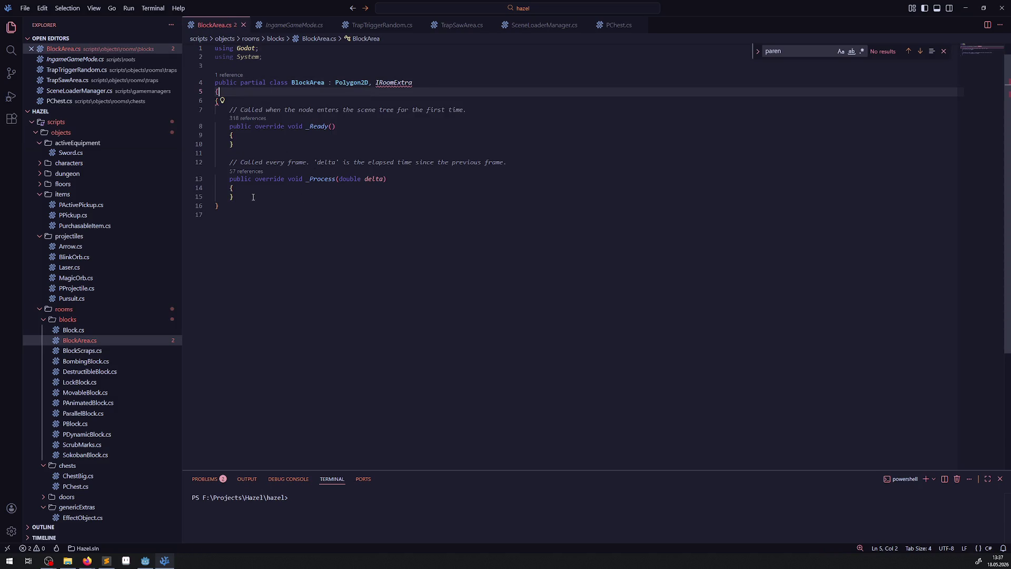
- Add 'using Hazel;' below the 'using Godot' line
{"action": "left_click", "coordinate": [269, 48]}
{"action": "key", "text": "Return"}
{"action": "type", "text": "u"}
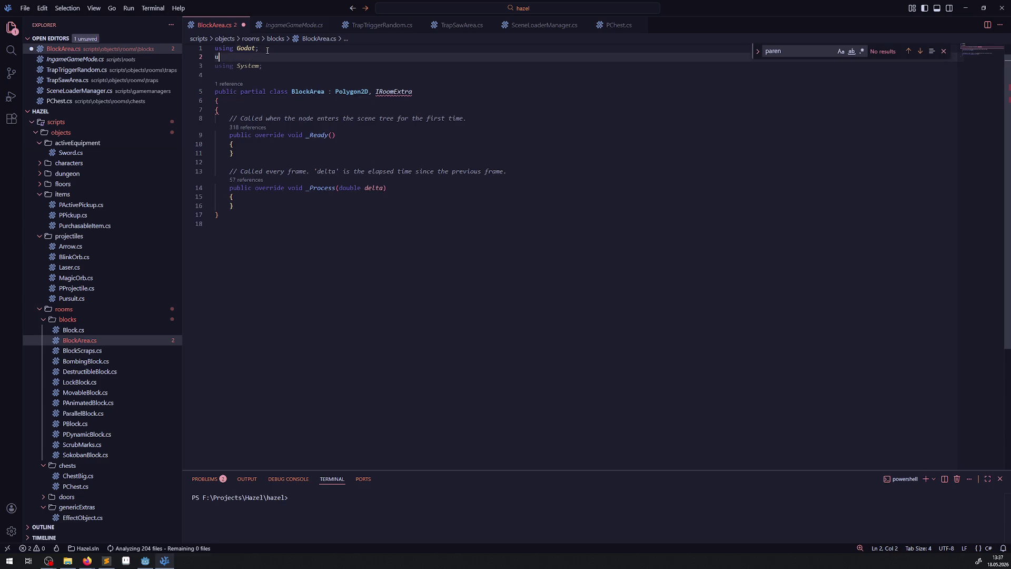
{"action": "type", "text": "sing Hazel;"}
- Delete _Process, the comments and blank lines so only an empty _Ready remains, and save
{"action": "left_click_drag", "start_coordinate": [215, 162], "coordinate": [234, 206]}
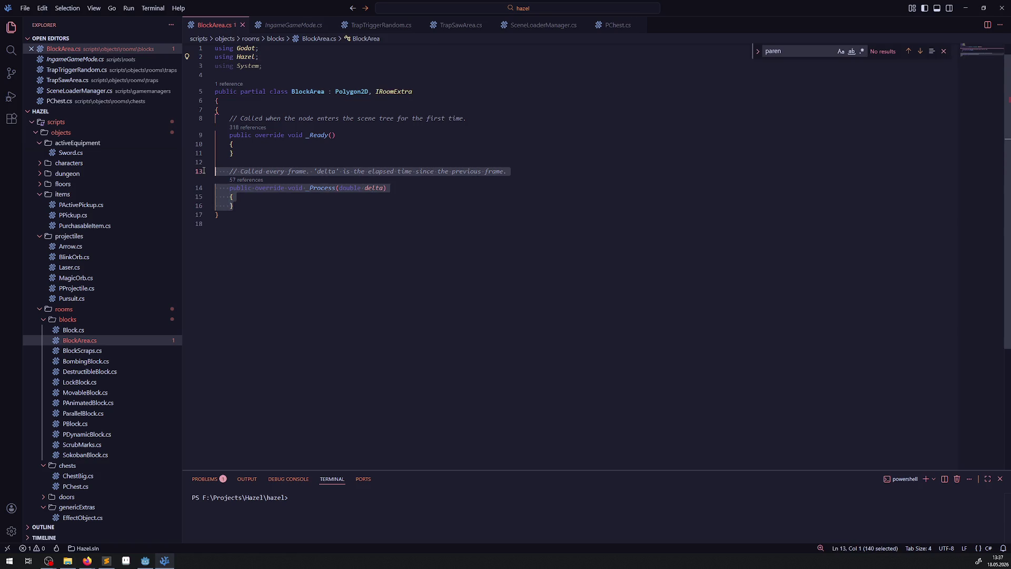
{"action": "key", "text": "BackSpace"}
{"action": "key", "text": "BackSpace"}
{"action": "left_click_drag", "start_coordinate": [466, 118], "coordinate": [219, 110]}
{"action": "key", "text": "BackSpace"}
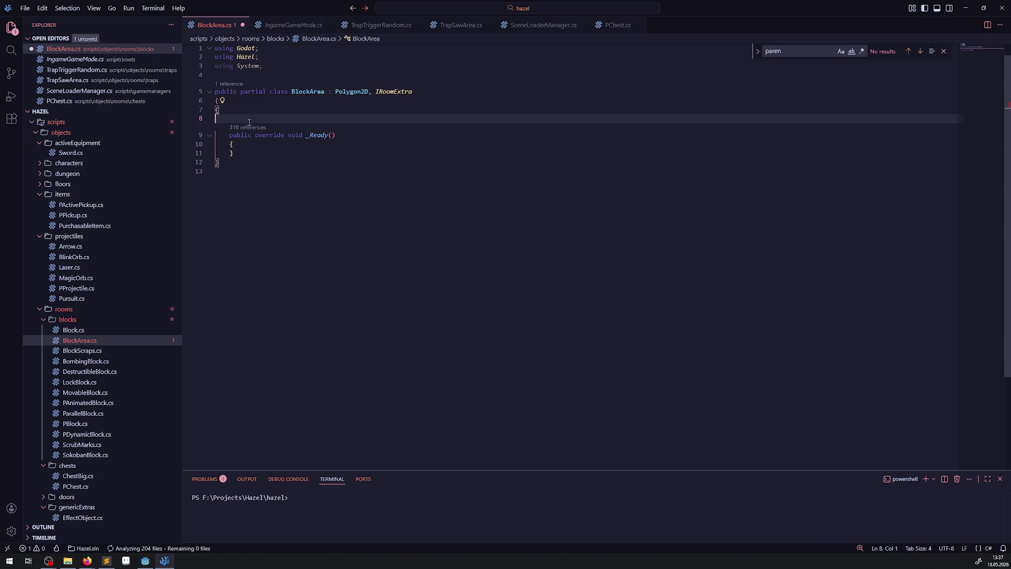
{"action": "key", "text": "Down"}
{"action": "key", "text": "Down"}
{"action": "key", "text": "Down"}
{"action": "left_click", "coordinate": [236, 110]}
{"action": "key", "text": "ctrl+End"}
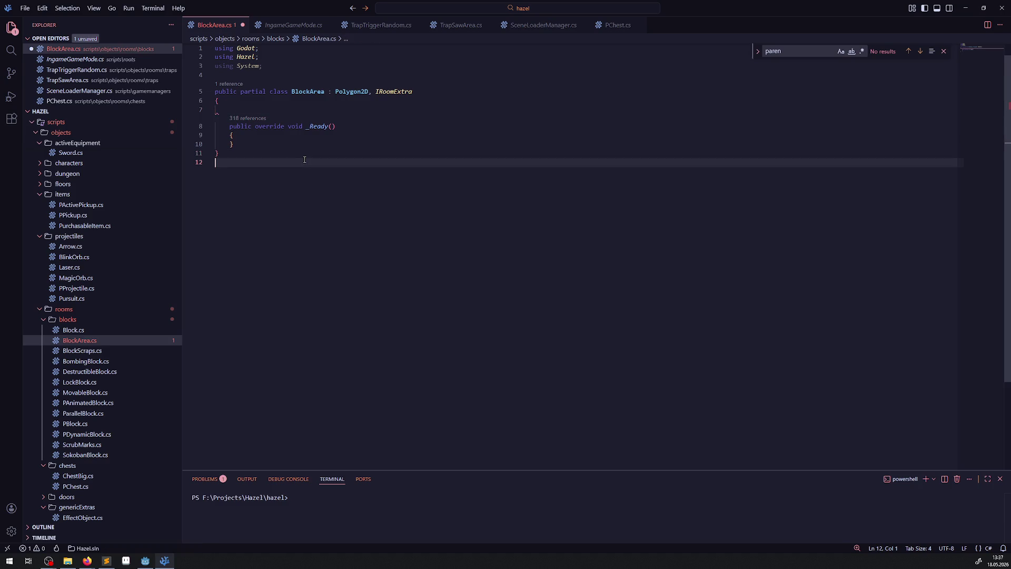
{"action": "key", "text": "ctrl+s"}
{"action": "left_click", "coordinate": [257, 112]}
{"action": "key", "text": "BackSpace"}
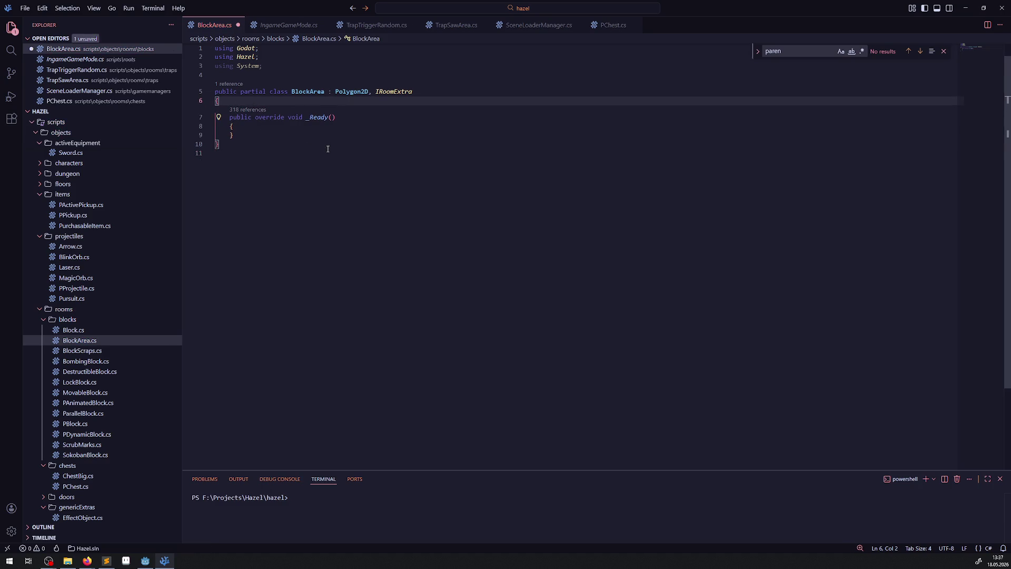
{"action": "key", "text": "ctrl+s"}
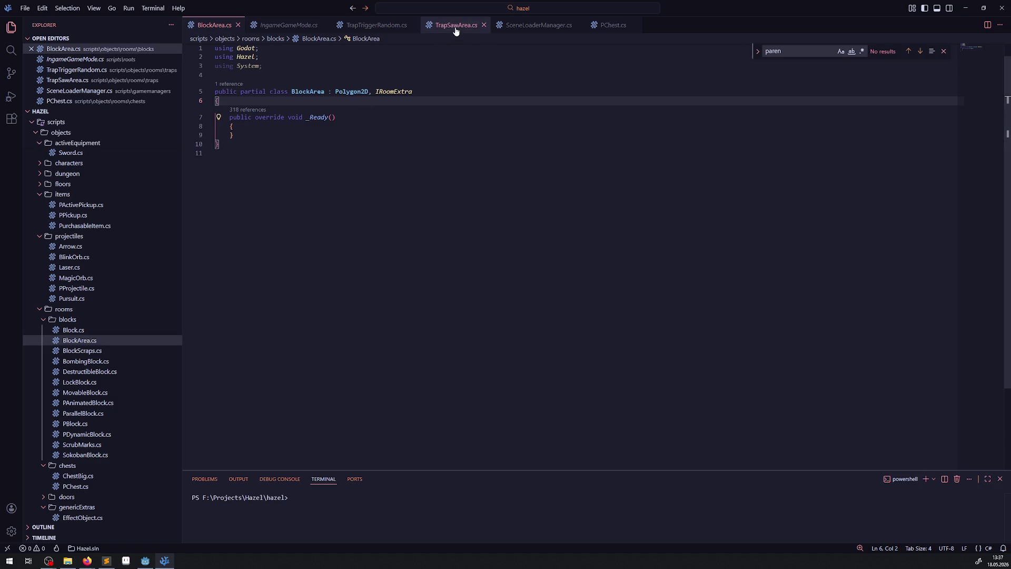
- Paste TrapSawArea's StaticBody2D property into the BlockArea class and save
{"action": "left_click", "coordinate": [413, 25]}
{"action": "left_click", "coordinate": [323, 25]}
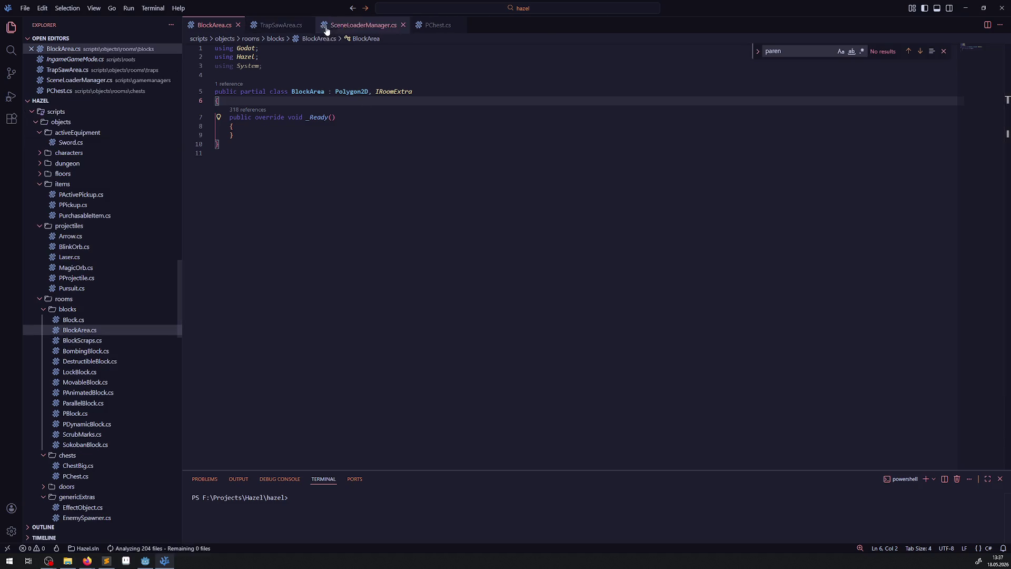
{"action": "left_click", "coordinate": [274, 25]}
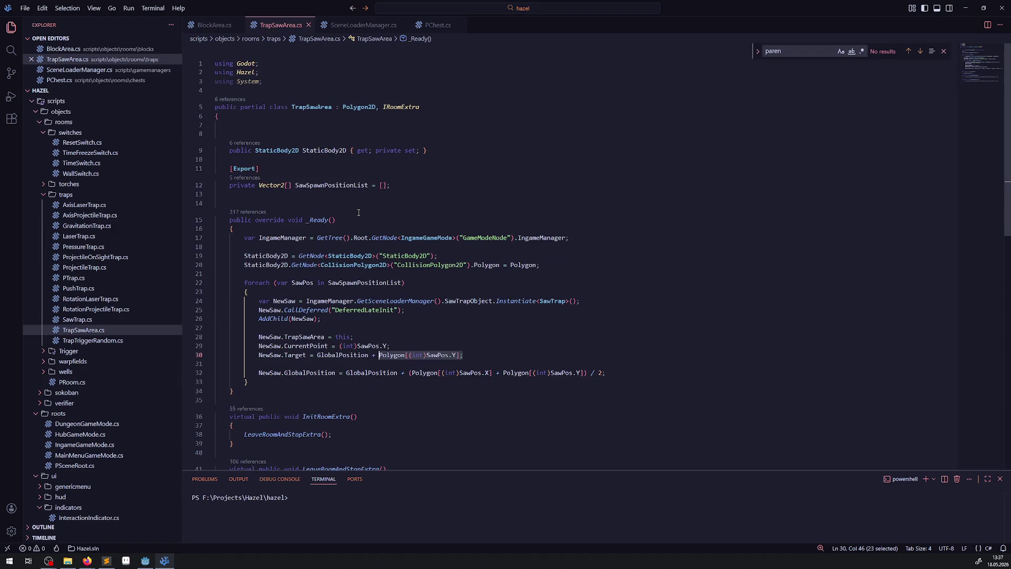
{"action": "double_click", "coordinate": [357, 186]}
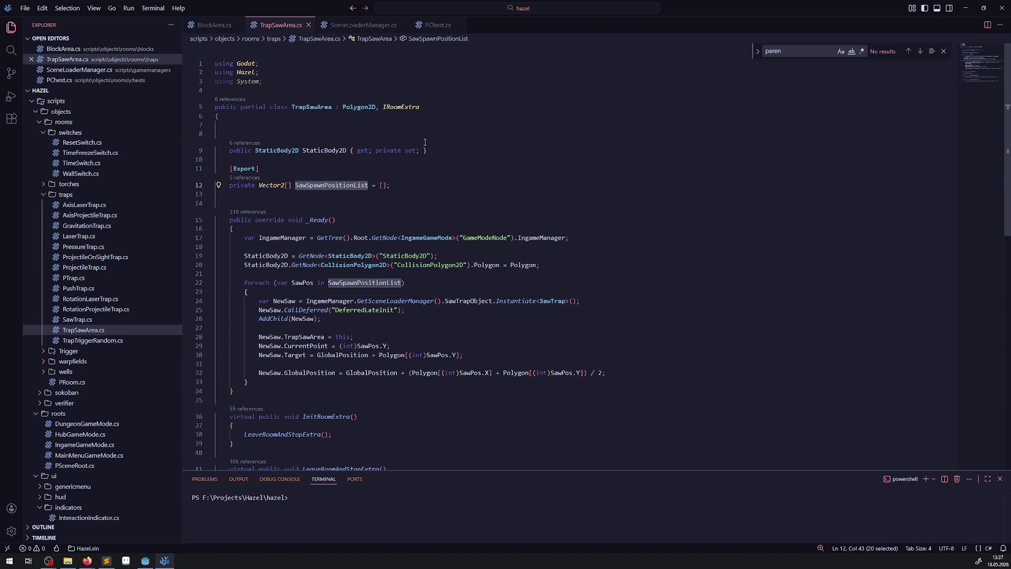
{"action": "triple_click", "coordinate": [442, 149]}
{"action": "key", "text": "ctrl+c"}
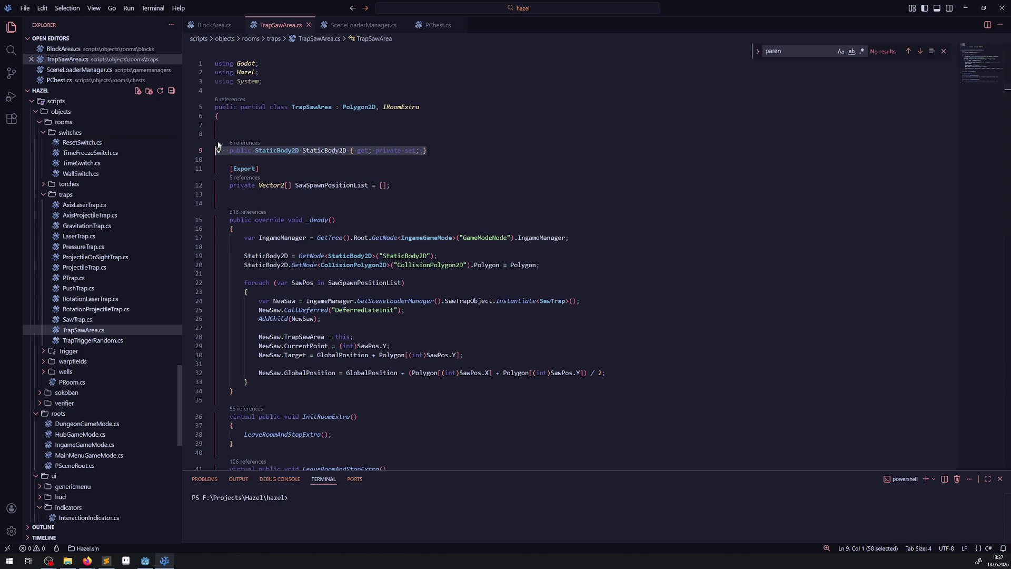
{"action": "left_click", "coordinate": [250, 133]}
{"action": "key", "text": "BackSpace"}
{"action": "key", "text": "BackSpace"}
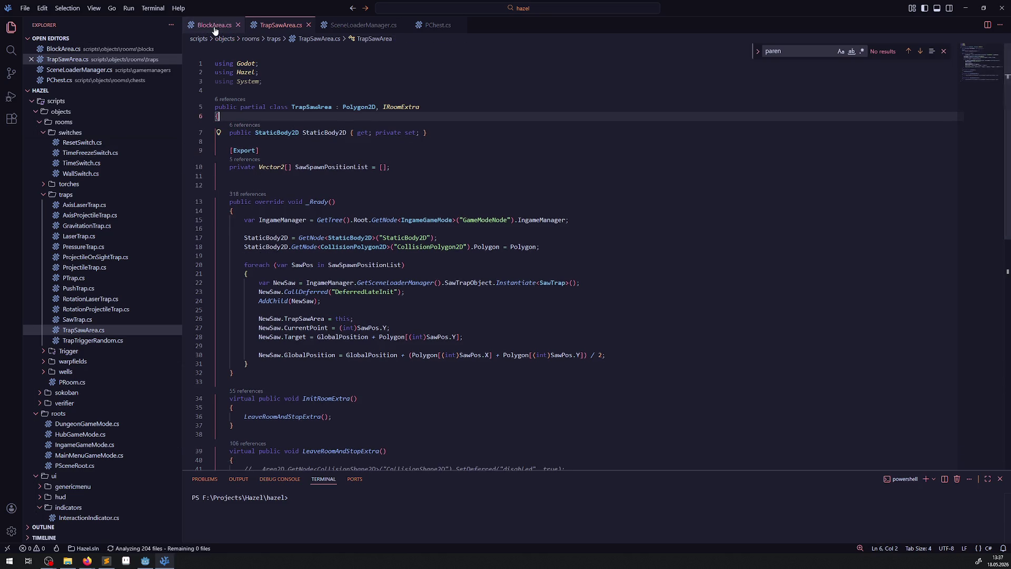
{"action": "left_click", "coordinate": [213, 25]}
{"action": "left_click", "coordinate": [258, 112]}
{"action": "key", "text": "ctrl+v"}
{"action": "key", "text": "ctrl+s"}
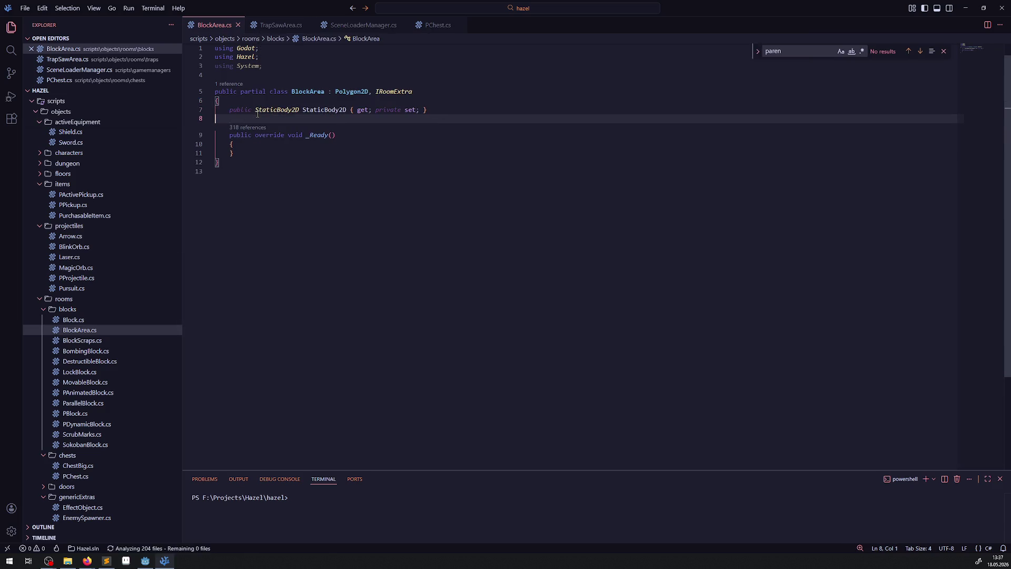
- Copy TrapSawArea's StaticBody2D setup lines into BlockArea's _Ready and save
{"action": "left_click", "coordinate": [294, 24]}
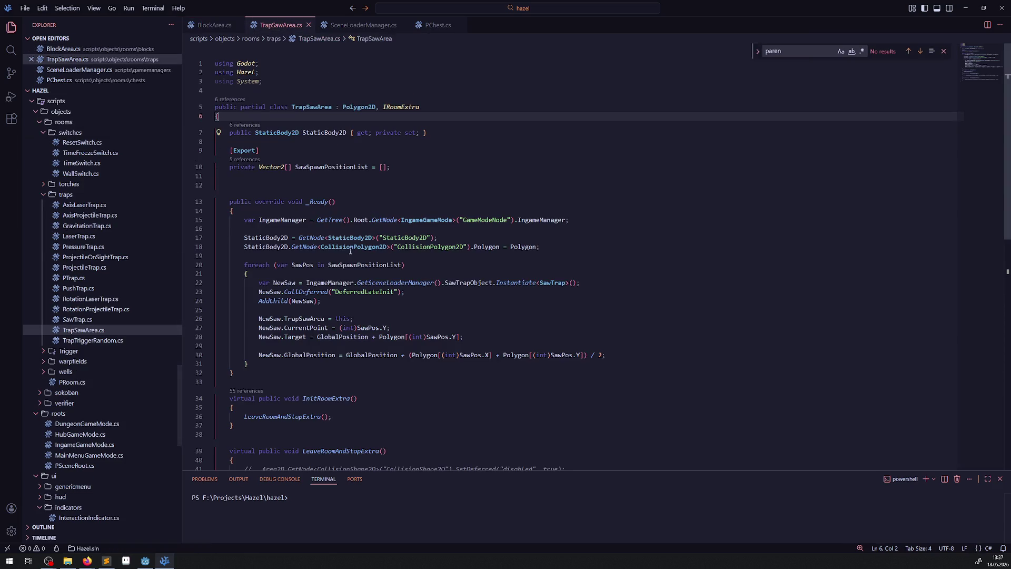
{"action": "scroll", "coordinate": [333, 259], "scroll_direction": "down", "scroll_amount": 2}
{"action": "mouse_move", "coordinate": [541, 207]}
{"action": "left_mouse_down"}
{"action": "mouse_move", "coordinate": [241, 199]}
{"action": "mouse_move", "coordinate": [243, 188]}
{"action": "left_mouse_up"}
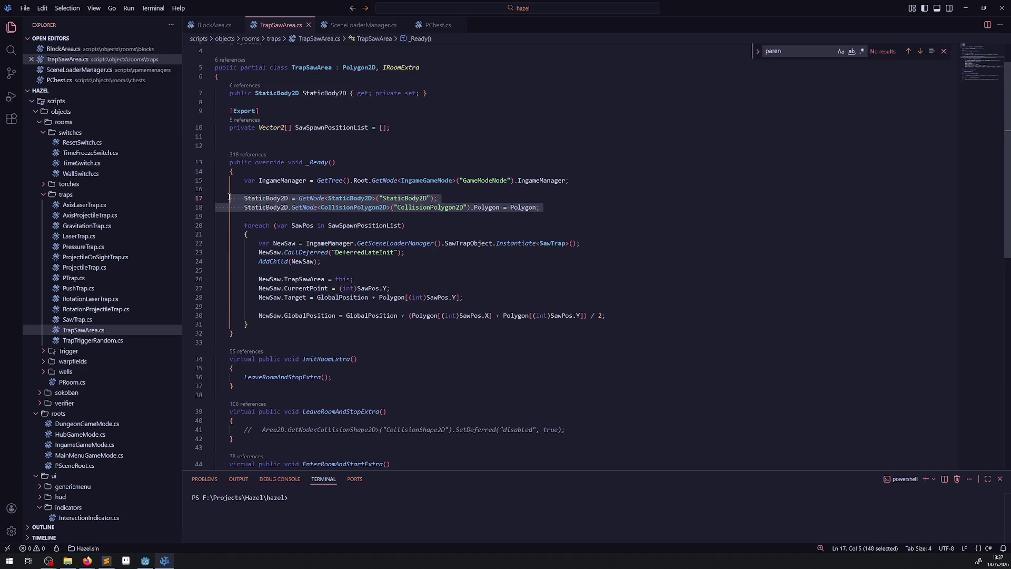
{"action": "key", "text": "ctrl+c"}
{"action": "left_click", "coordinate": [213, 25]}
{"action": "left_click", "coordinate": [264, 127]}
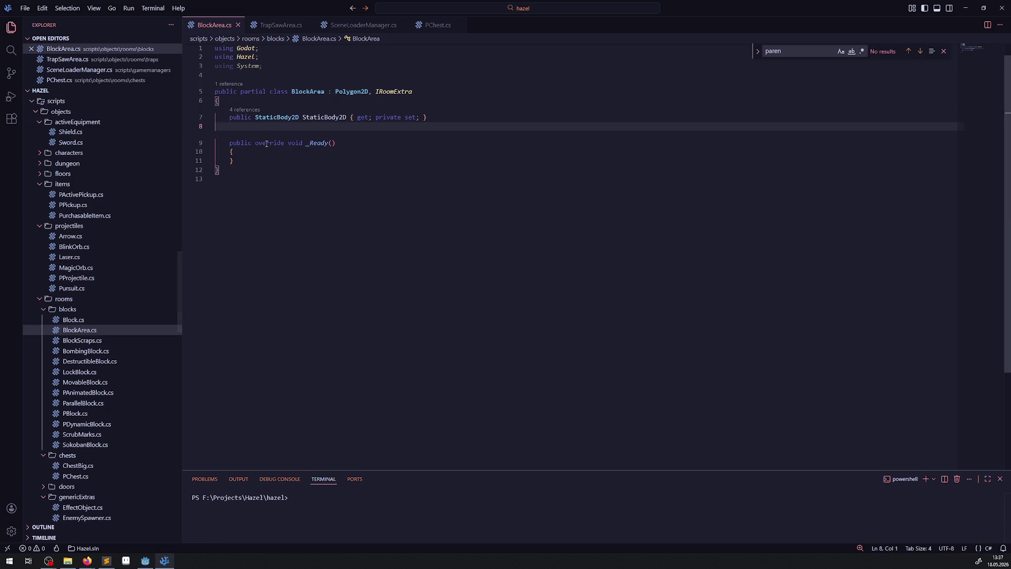
{"action": "key", "text": "ctrl+v"}
{"action": "key", "text": "ctrl+z"}
{"action": "left_click", "coordinate": [245, 150]}
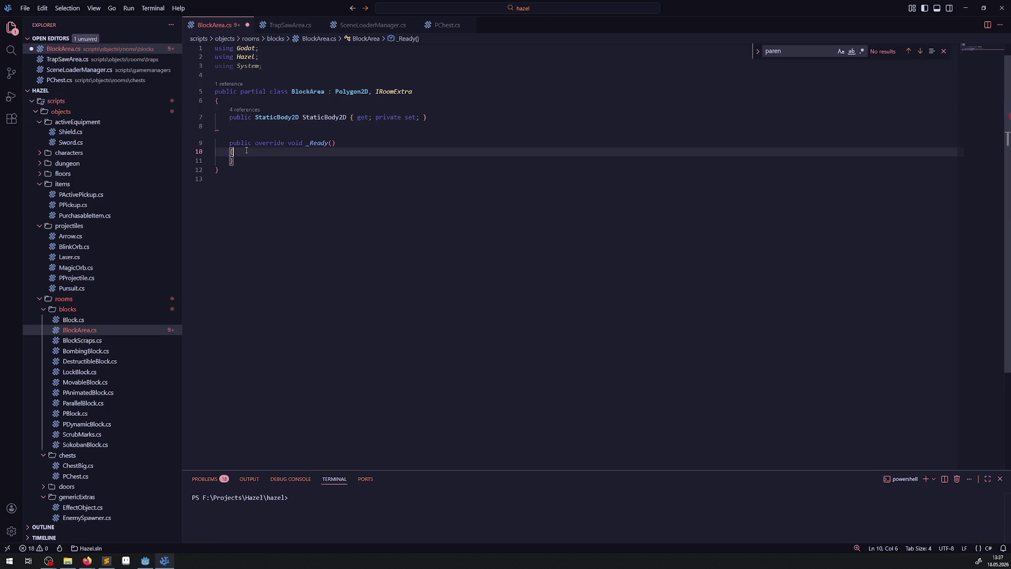
{"action": "key", "text": "ctrl+v"}
{"action": "key", "text": "ctrl+s"}
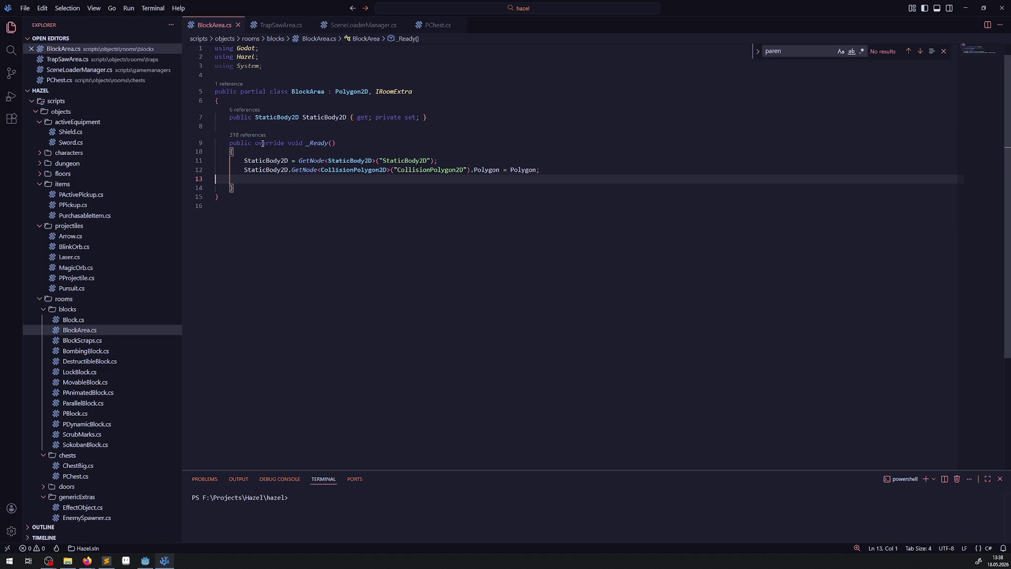
- Paste InitRoomExtra, LeaveRoomAndStopExtra and EnterRoomAndStartExtra from TrapSawArea.cs below _Ready
{"action": "left_click", "coordinate": [347, 25]}
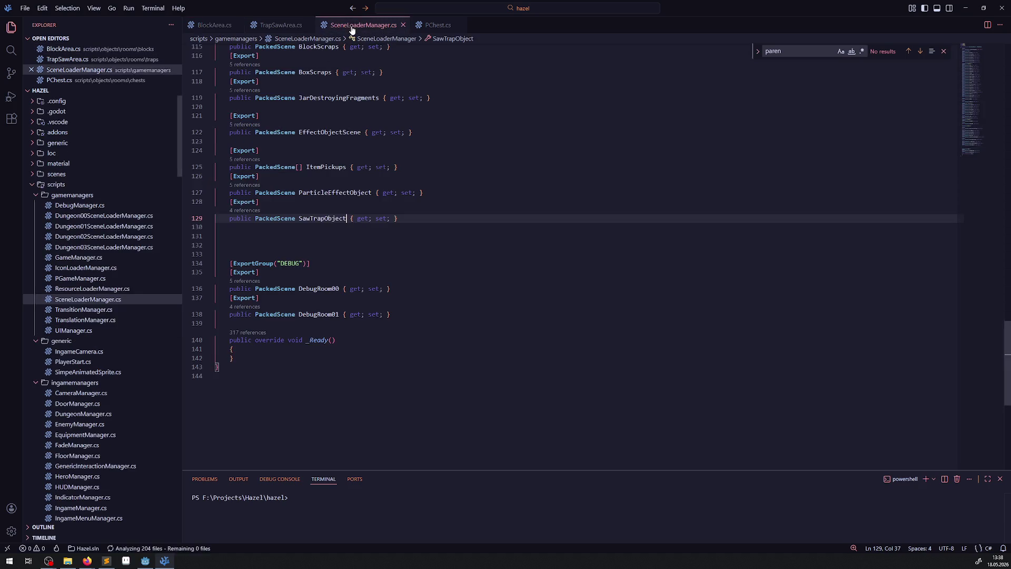
{"action": "left_click", "coordinate": [293, 26]}
{"action": "scroll", "coordinate": [429, 271], "scroll_direction": "down", "scroll_amount": 4}
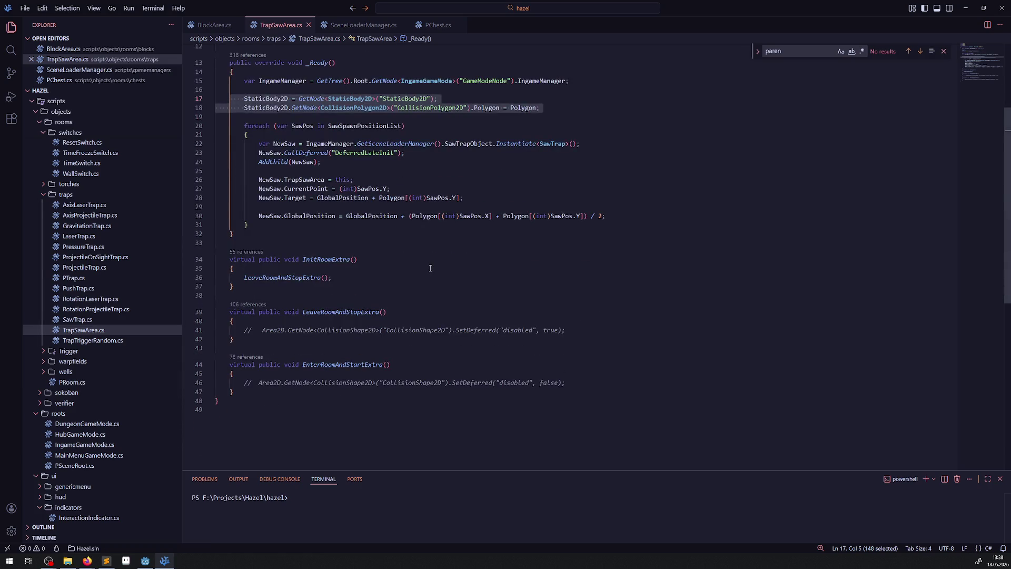
{"action": "left_click_drag", "start_coordinate": [266, 383], "coordinate": [231, 401]}
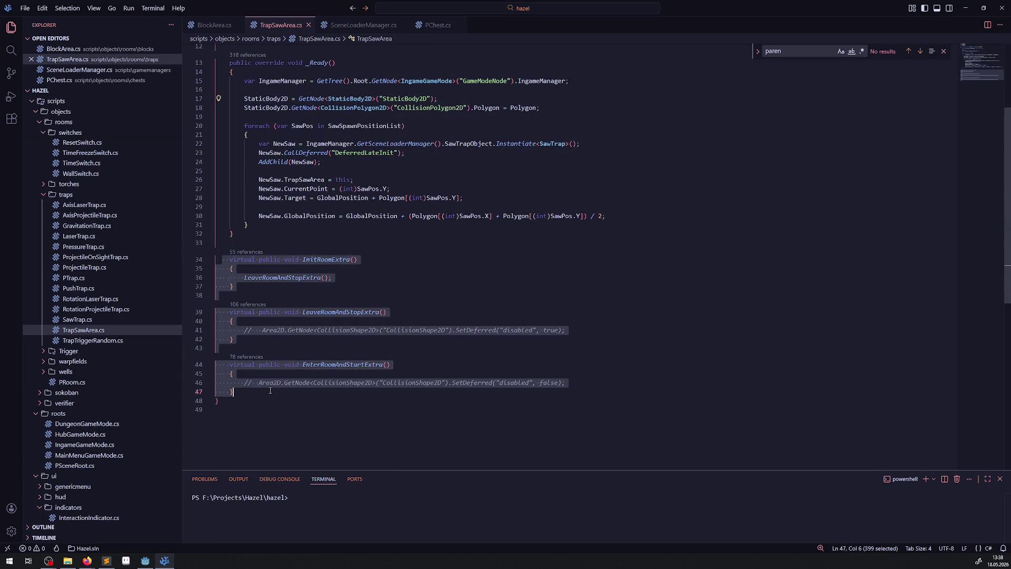
{"action": "key", "text": "ctrl+Page_Up"}
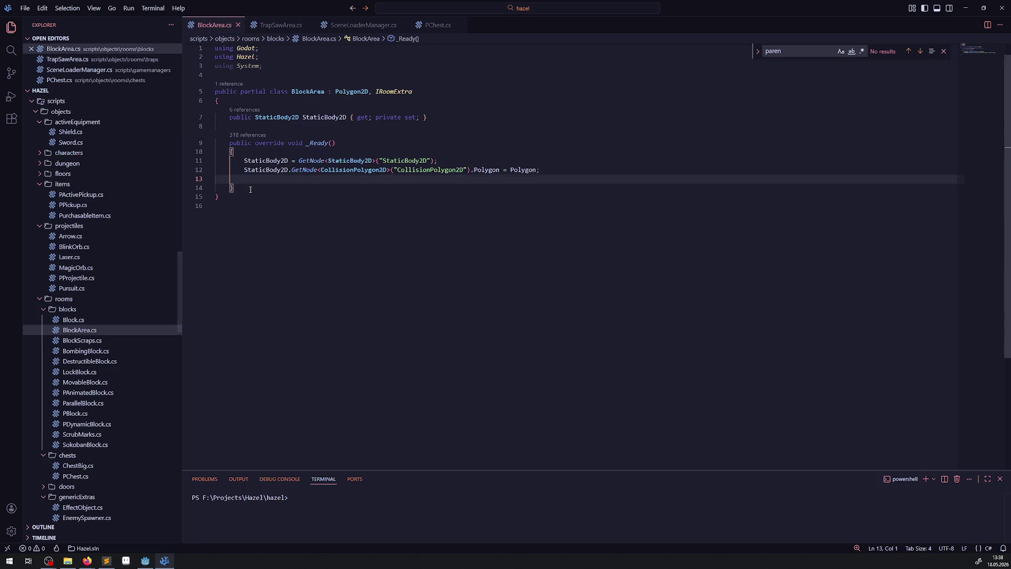
{"action": "left_click", "coordinate": [261, 185]}
{"action": "key", "text": "Return"}
{"action": "key", "text": "ctrl+v"}
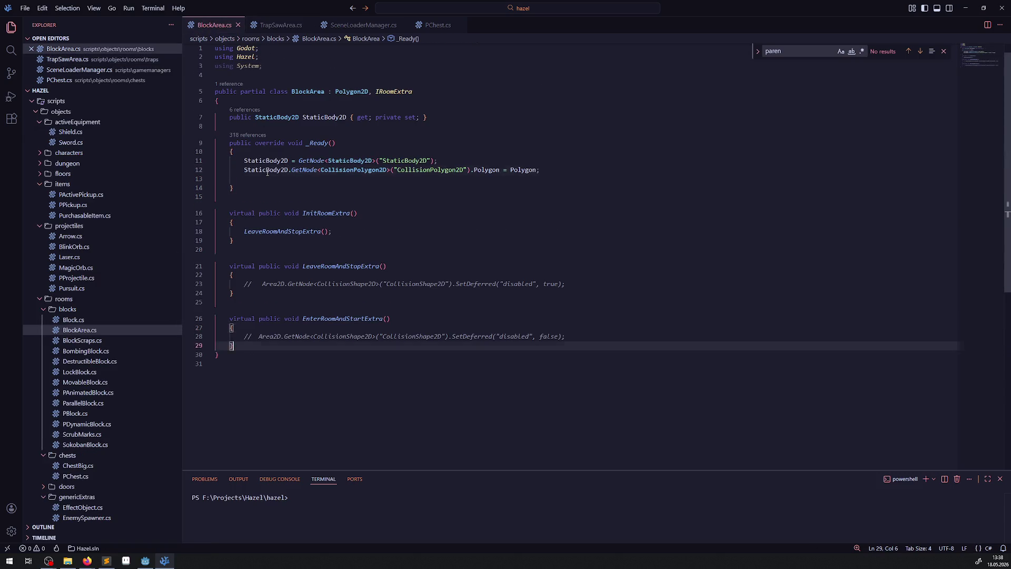
- Replace the commented '// Area2D.' prefix with 'StaticBody2D.' on lines 23 and 28, and save
{"action": "mouse_move", "coordinate": [237, 283]}
{"action": "left_mouse_down"}
{"action": "mouse_move", "coordinate": [306, 283]}
{"action": "mouse_move", "coordinate": [284, 284]}
{"action": "left_mouse_up"}
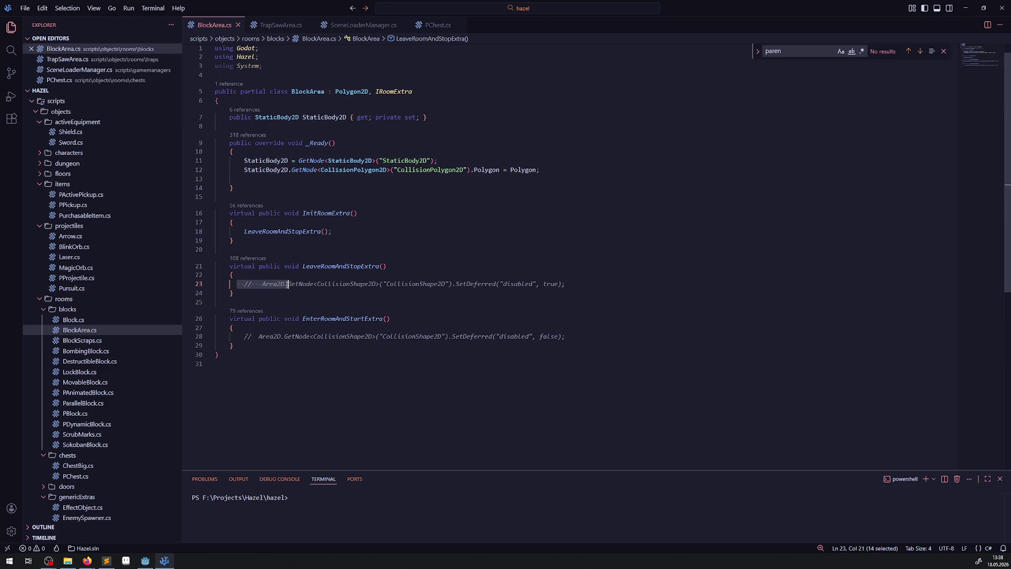
{"action": "type", "text": "StaticBody2D."}
{"action": "left_click_drag", "start_coordinate": [241, 336], "coordinate": [284, 336]}
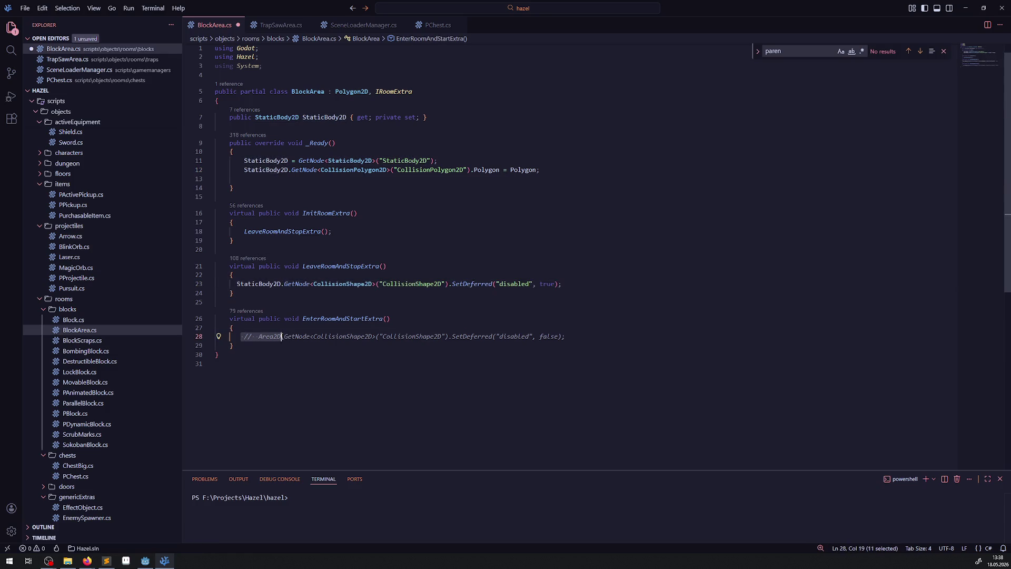
{"action": "type", "text": "StaticBody2D."}
{"action": "key", "text": "ctrl+s"}
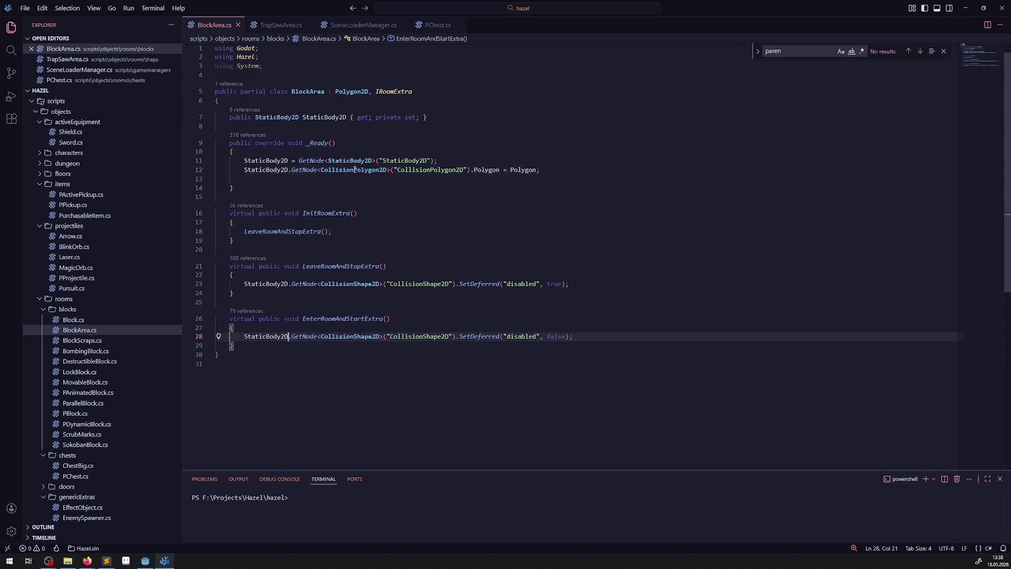
- Change every CollisionShape2D to CollisionPolygon2D in the leave and enter methods, and save
{"action": "double_click", "coordinate": [354, 169]}
{"action": "key", "text": "ctrl+c"}
{"action": "double_click", "coordinate": [420, 336]}
{"action": "key", "text": "ctrl+v"}
{"action": "double_click", "coordinate": [420, 284]}
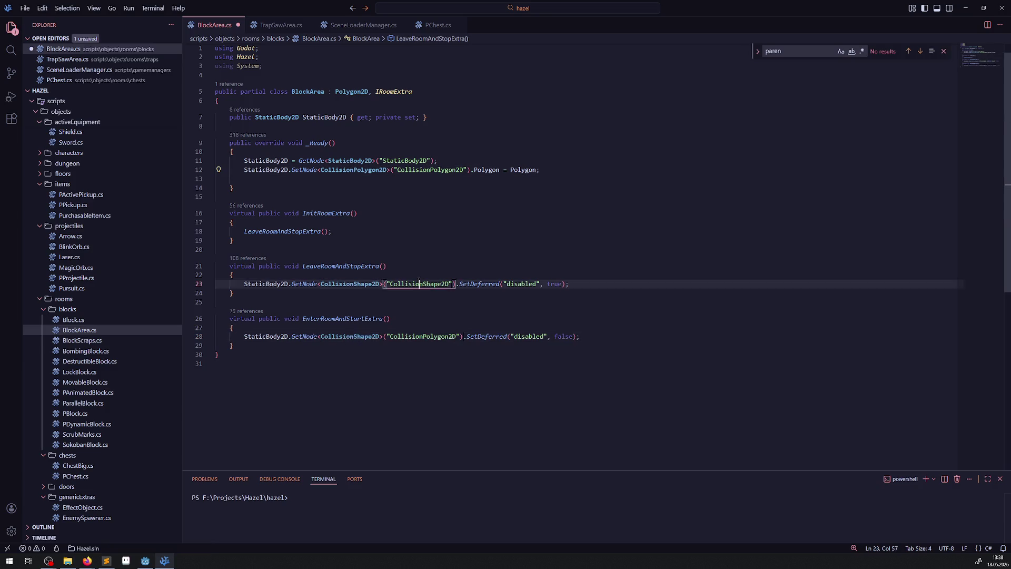
{"action": "key", "text": "ctrl+v"}
{"action": "double_click", "coordinate": [350, 284]}
{"action": "key", "text": "ctrl+v"}
{"action": "double_click", "coordinate": [347, 336]}
{"action": "key", "text": "ctrl+v"}
{"action": "key", "text": "ctrl+s"}
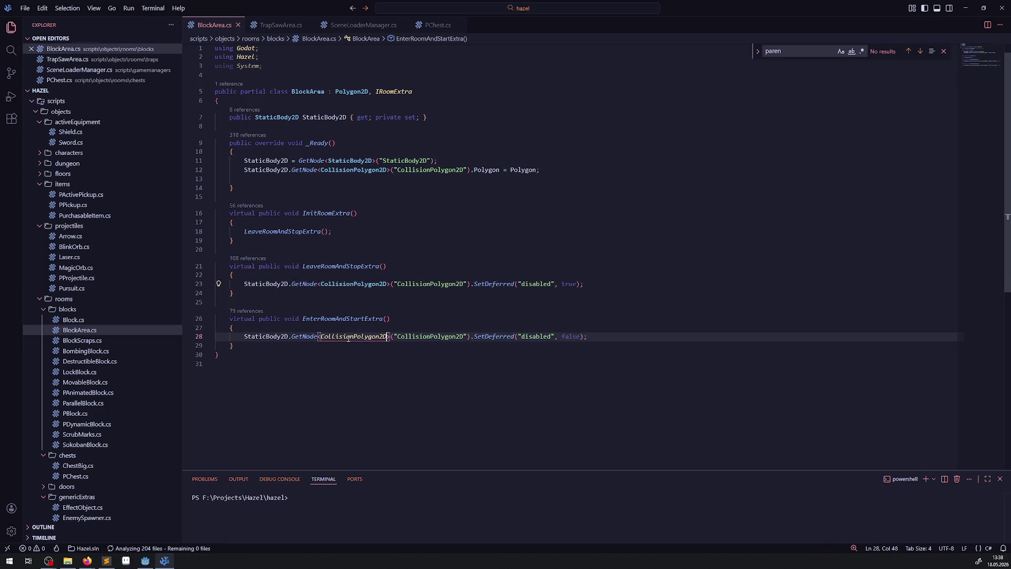
- Remove the empty line in _Ready and save BlockArea.cs
{"action": "left_click", "coordinate": [478, 274]}
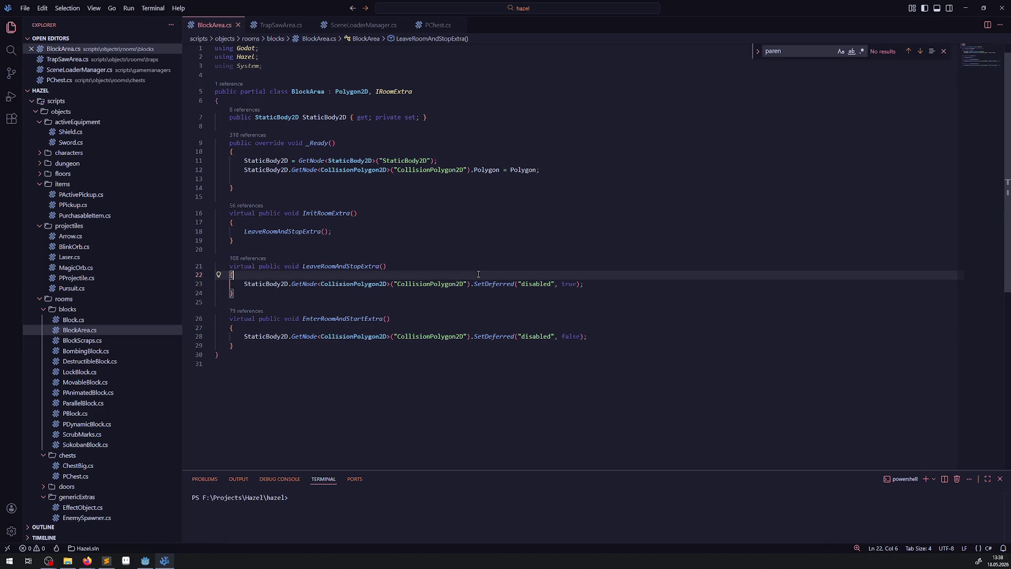
{"action": "mouse_move", "coordinate": [442, 240]}
{"action": "left_mouse_down"}
{"action": "mouse_move", "coordinate": [474, 337]}
{"action": "mouse_move", "coordinate": [226, 354]}
{"action": "left_mouse_up"}
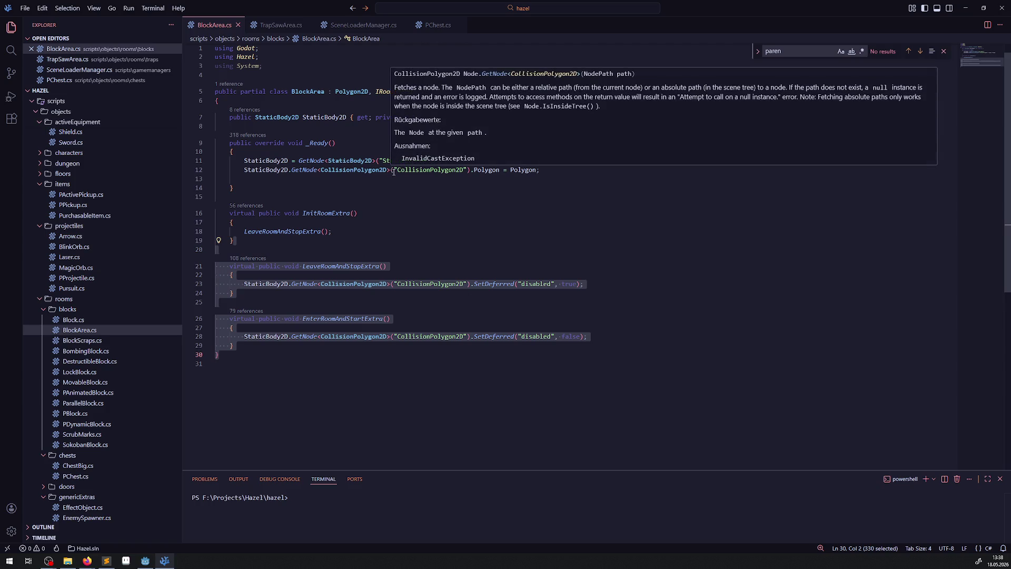
{"action": "left_click", "coordinate": [267, 178]}
{"action": "key", "text": "BackSpace"}
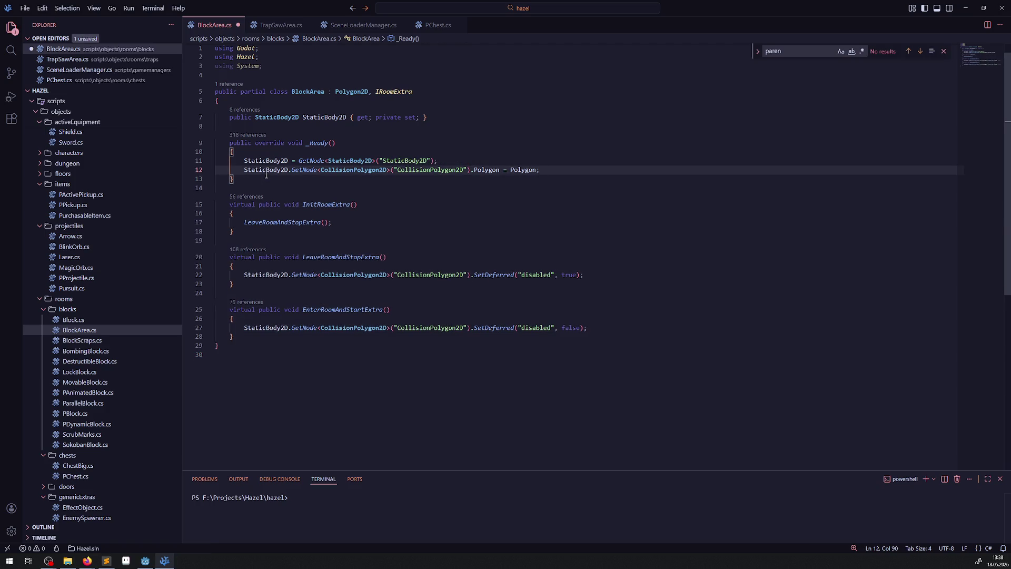
{"action": "key", "text": "ctrl+s"}
- In TrapSawArea.cs, change CollisionShape2D to CollisionPolygon2D on lines 41 and 46
{"action": "left_click", "coordinate": [281, 25]}
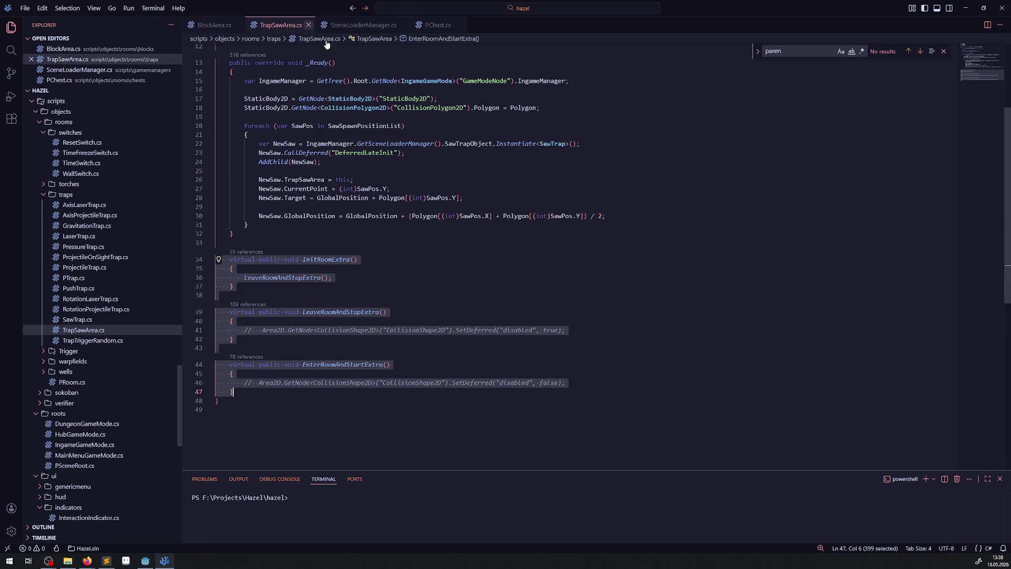
{"action": "double_click", "coordinate": [345, 330]}
{"action": "key", "text": "ctrl+v"}
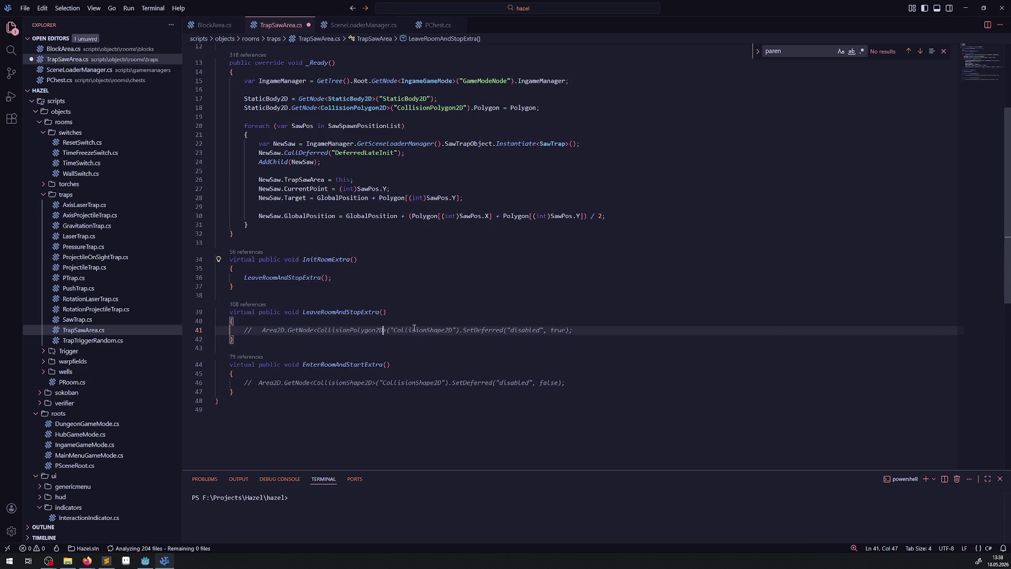
{"action": "double_click", "coordinate": [420, 330]}
{"action": "key", "text": "ctrl+v"}
{"action": "double_click", "coordinate": [343, 383]}
{"action": "key", "text": "ctrl+v"}
{"action": "double_click", "coordinate": [419, 382]}
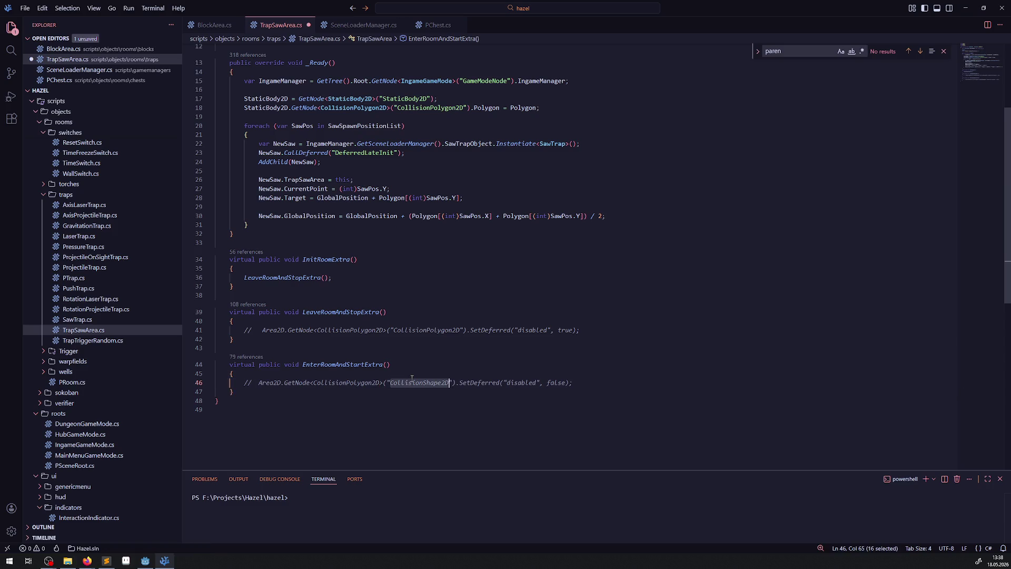
{"action": "key", "text": "ctrl+v"}
- Replace the commented Area2D prefix with StaticBody2D on lines 41 and 46, uncomment, and save
{"action": "double_click", "coordinate": [263, 108]}
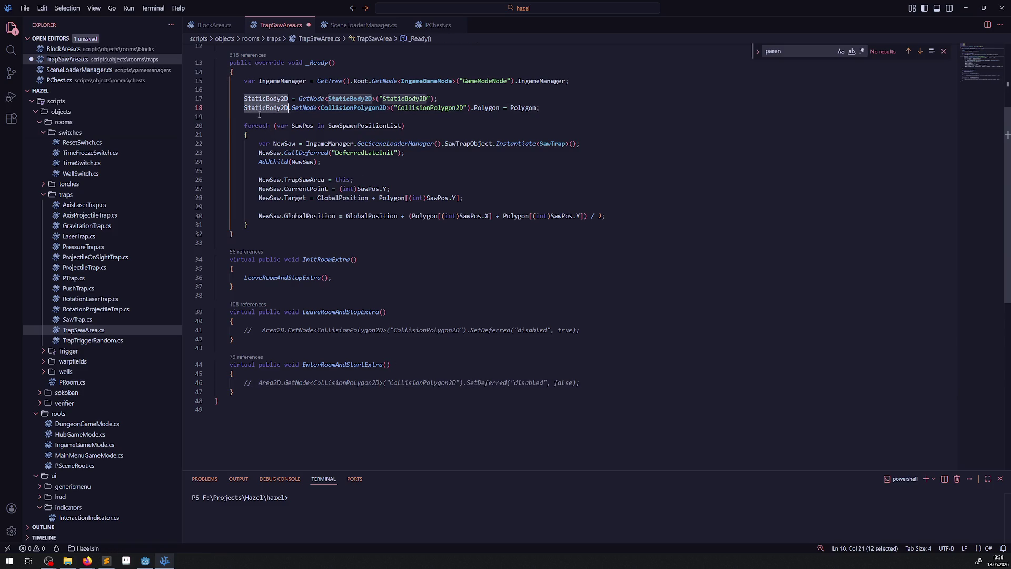
{"action": "key", "text": "ctrl+c"}
{"action": "double_click", "coordinate": [273, 330]}
{"action": "key", "text": "ctrl+v"}
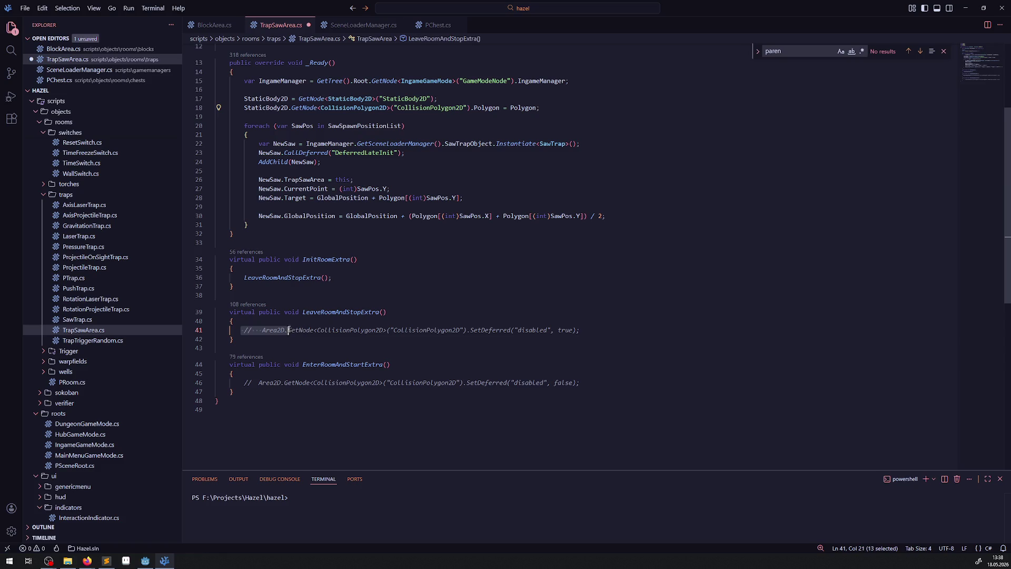
{"action": "key", "text": "ctrl+slash"}
{"action": "double_click", "coordinate": [270, 382]}
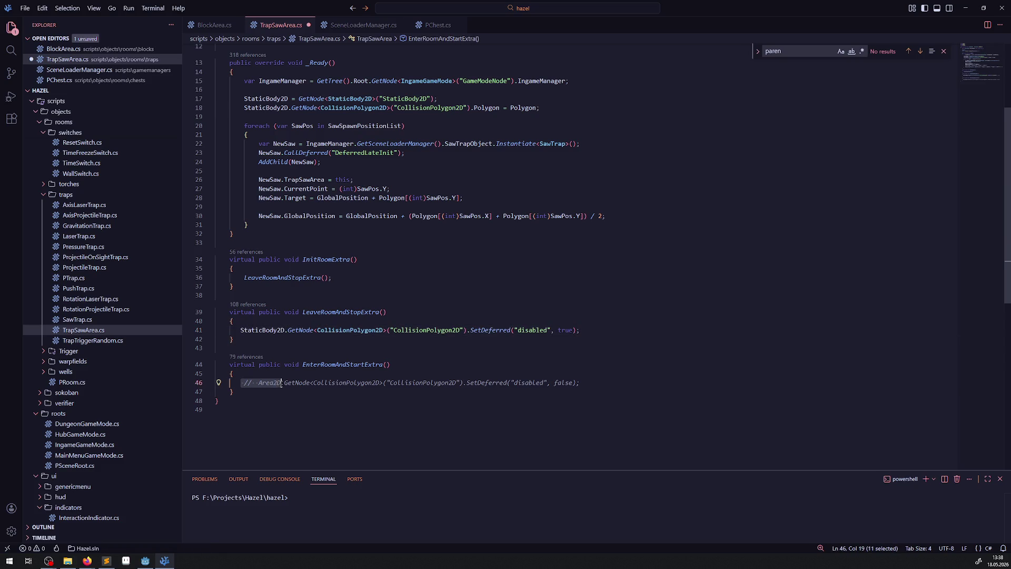
{"action": "key", "text": "ctrl+v"}
{"action": "key", "text": "ctrl+slash"}
{"action": "left_click", "coordinate": [442, 294]}
{"action": "key", "text": "ctrl+s"}
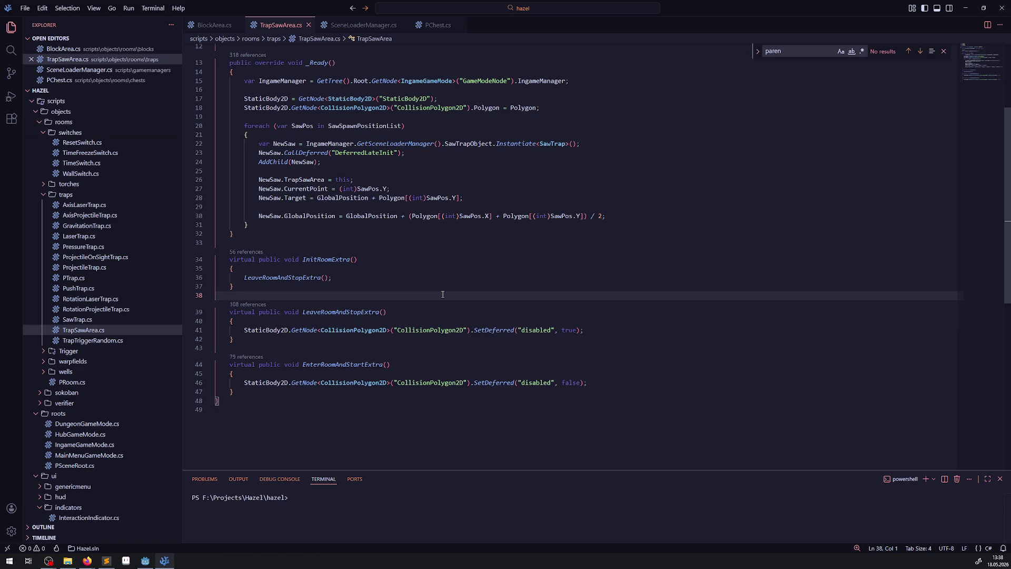
- Build the .NET project in Godot with the updated BlockArea and TrapSawArea scripts
{"action": "left_click", "coordinate": [215, 25]}
{"action": "left_click", "coordinate": [145, 560]}
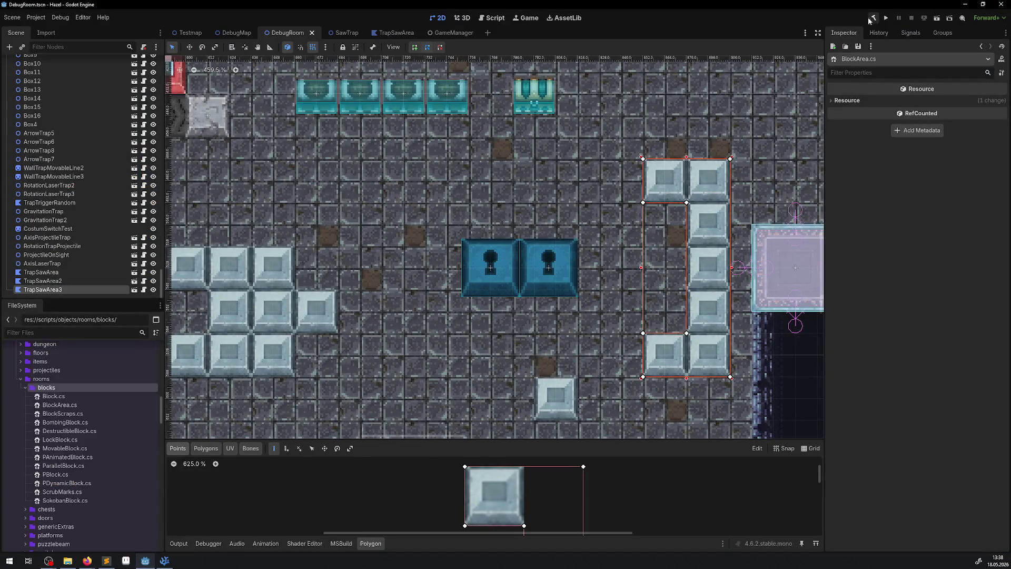
{"action": "left_click", "coordinate": [871, 19]}
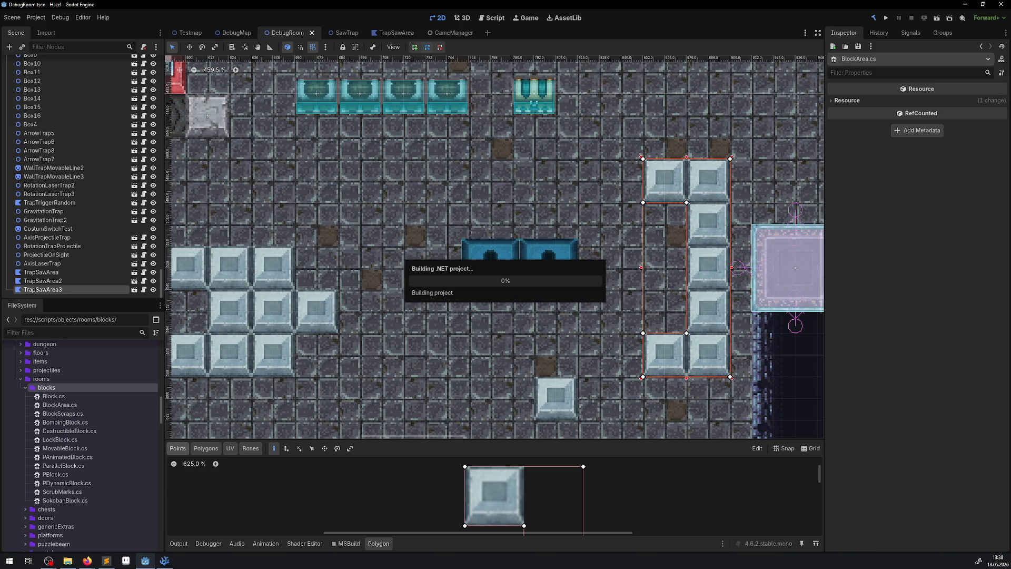
{"action": "left_click", "coordinate": [87, 560]}
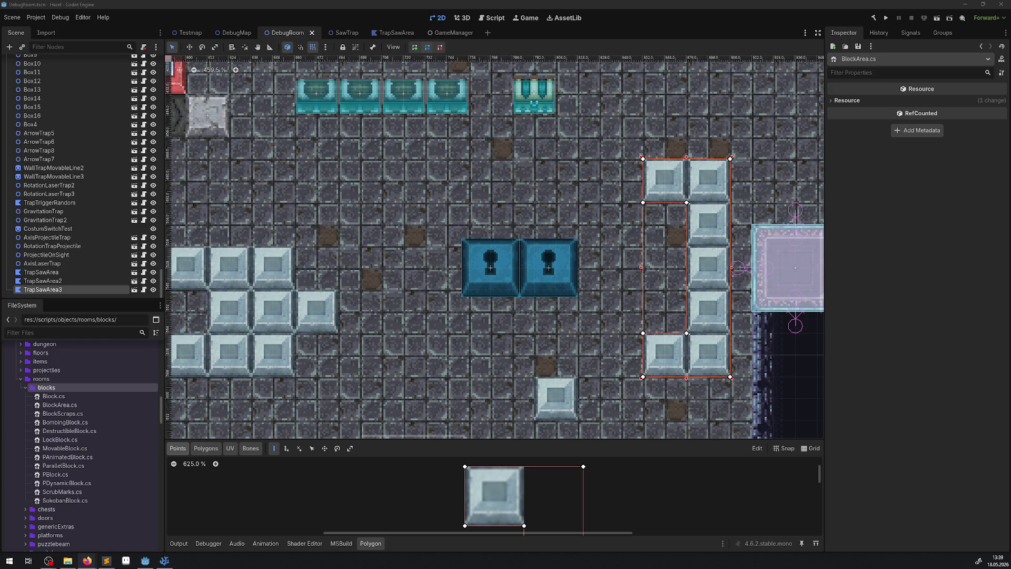
{"action": "scroll", "coordinate": [712, 251], "scroll_direction": "down", "scroll_amount": 2}
- Create a new scene named BlockArea in the blocks folder with a Polygon2D root node
{"action": "double_click", "coordinate": [118, 405]}
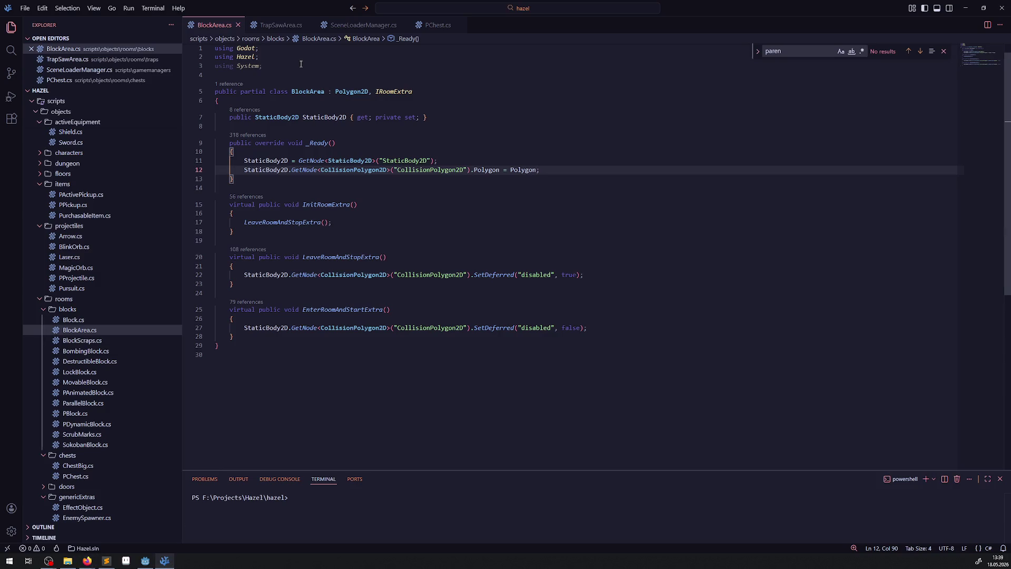
{"action": "double_click", "coordinate": [309, 91]}
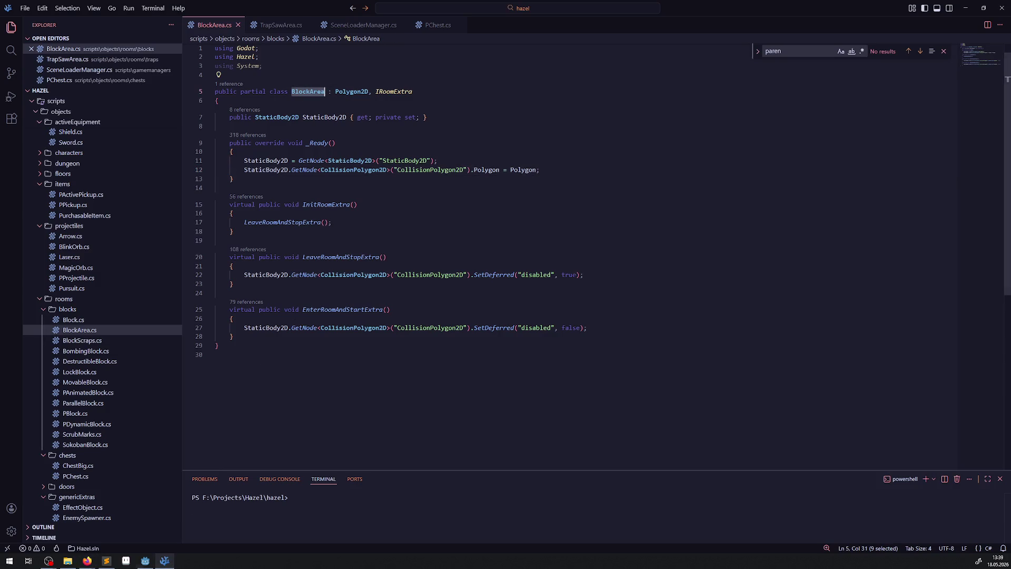
{"action": "left_click", "coordinate": [146, 560]}
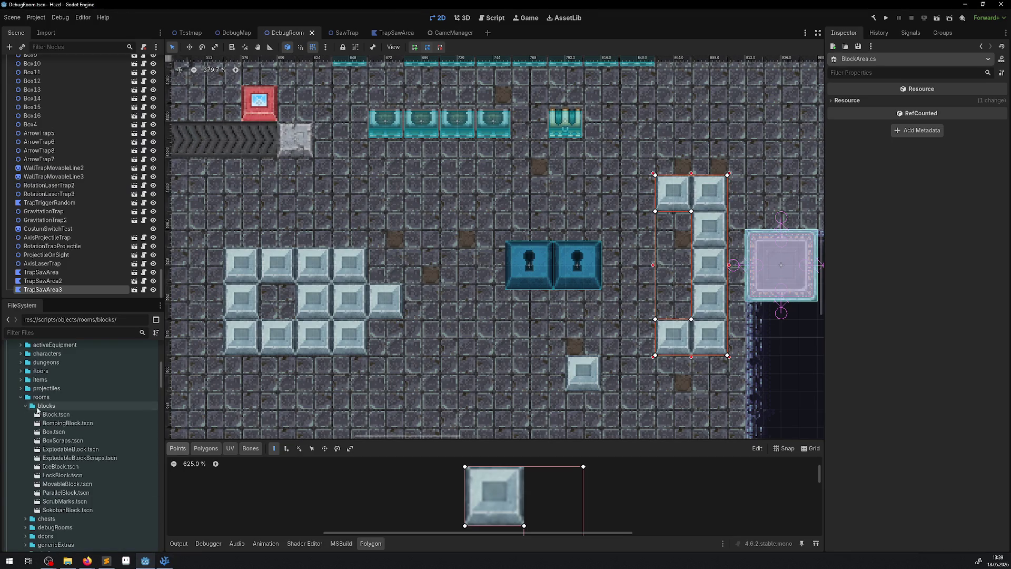
{"action": "right_click", "coordinate": [44, 405]}
{"action": "mouse_move", "coordinate": [131, 412]}
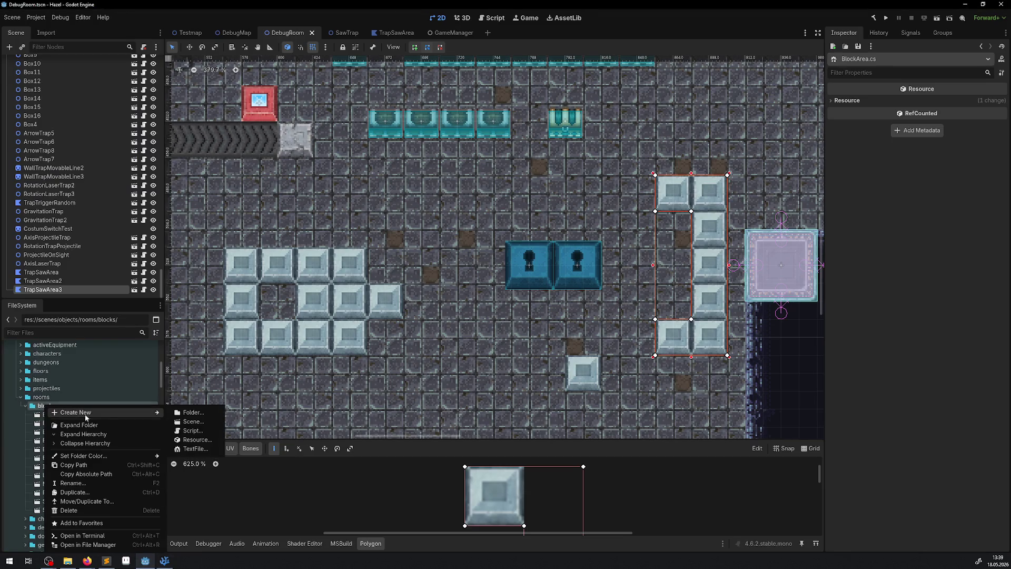
{"action": "left_click", "coordinate": [200, 424]}
{"action": "type", "text": "BlockArea"}
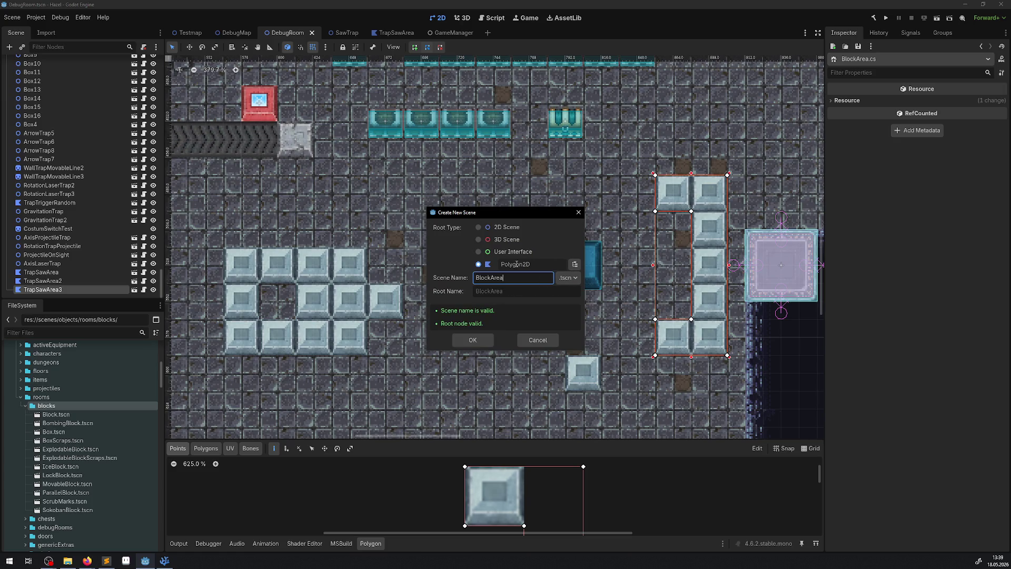
{"action": "left_click", "coordinate": [575, 264]}
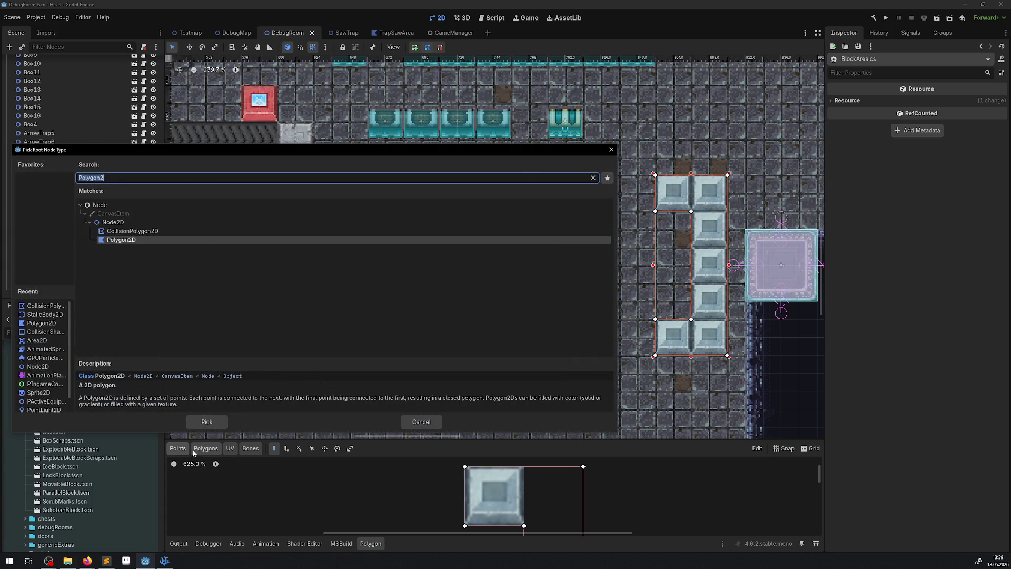
{"action": "left_click", "coordinate": [206, 421]}
- Copy TrapSawArea's StaticBody2D and CollisionPolygon2D nodes and paste them under the BlockArea root
{"action": "left_click", "coordinate": [466, 341]}
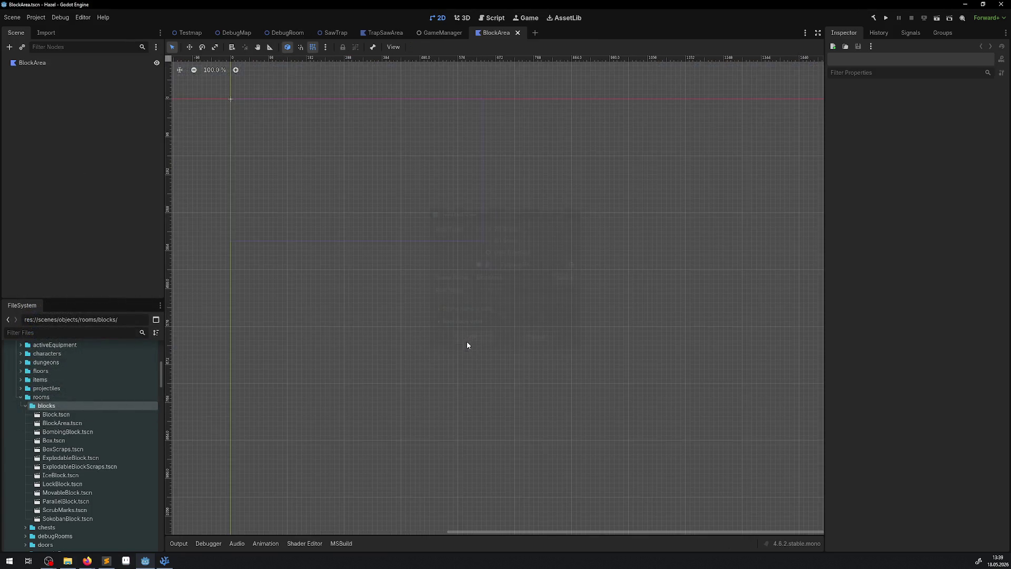
{"action": "left_click", "coordinate": [35, 63]}
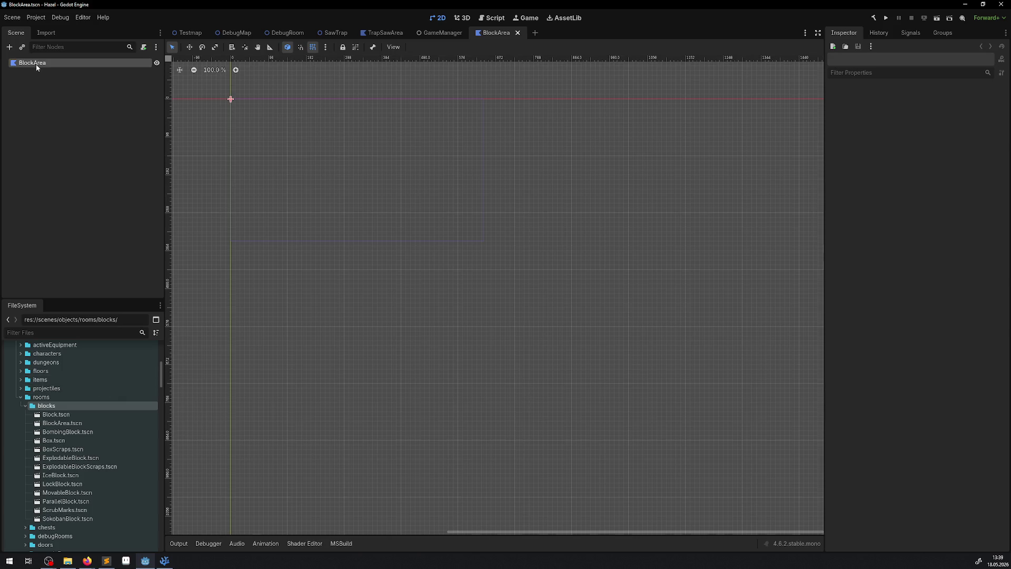
{"action": "left_click", "coordinate": [386, 32]}
{"action": "left_click", "coordinate": [11, 72]}
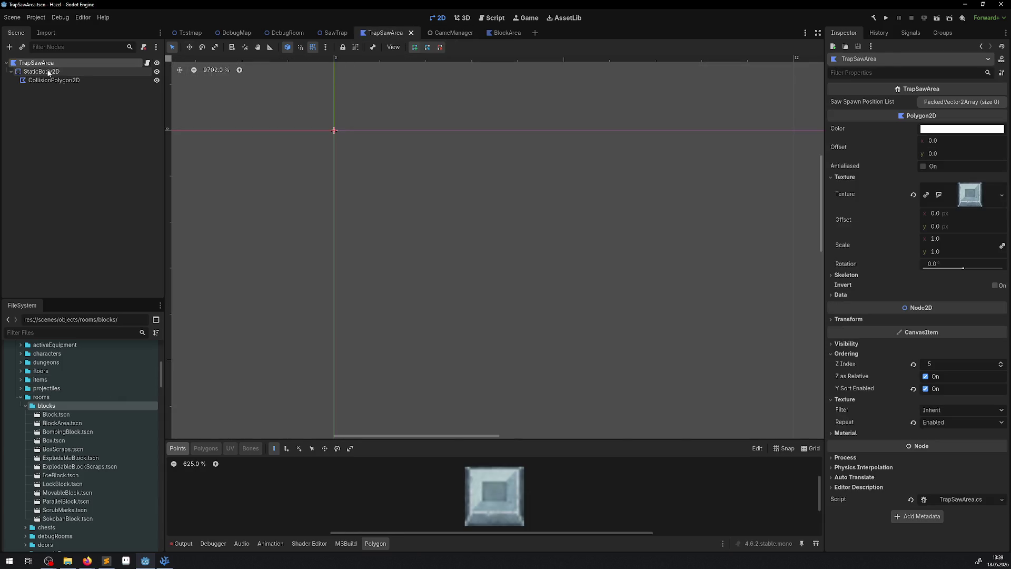
{"action": "left_click", "coordinate": [41, 71]}
{"action": "left_click", "coordinate": [52, 81], "text": "shift"}
{"action": "left_click", "coordinate": [499, 33]}
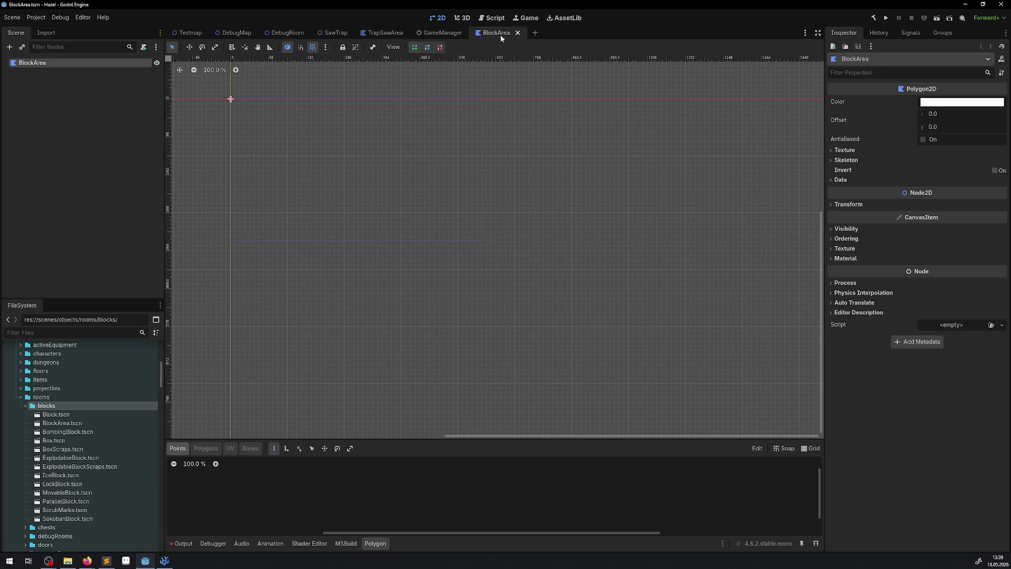
{"action": "key", "text": "ctrl+v"}
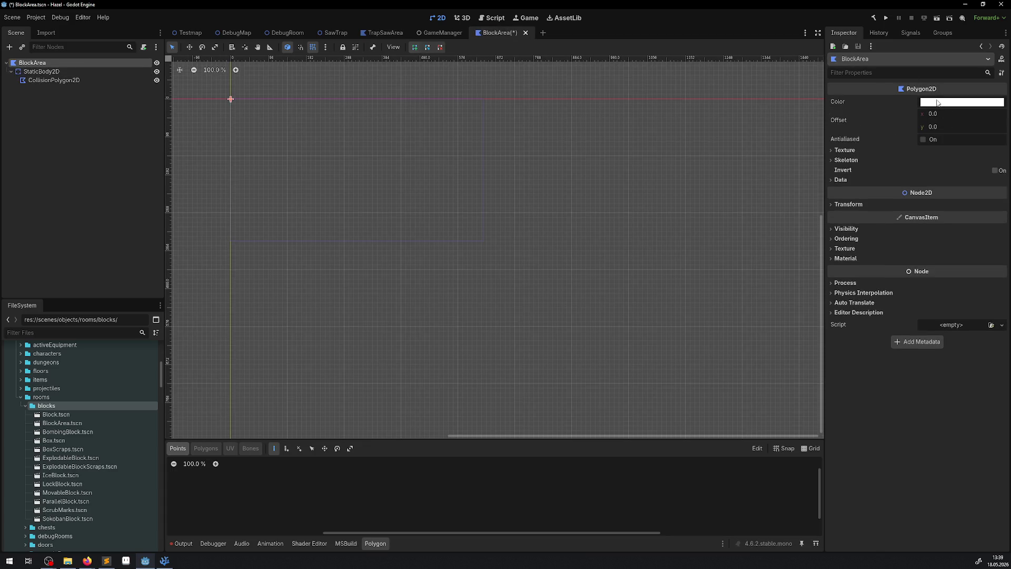
{"action": "left_click", "coordinate": [844, 150]}
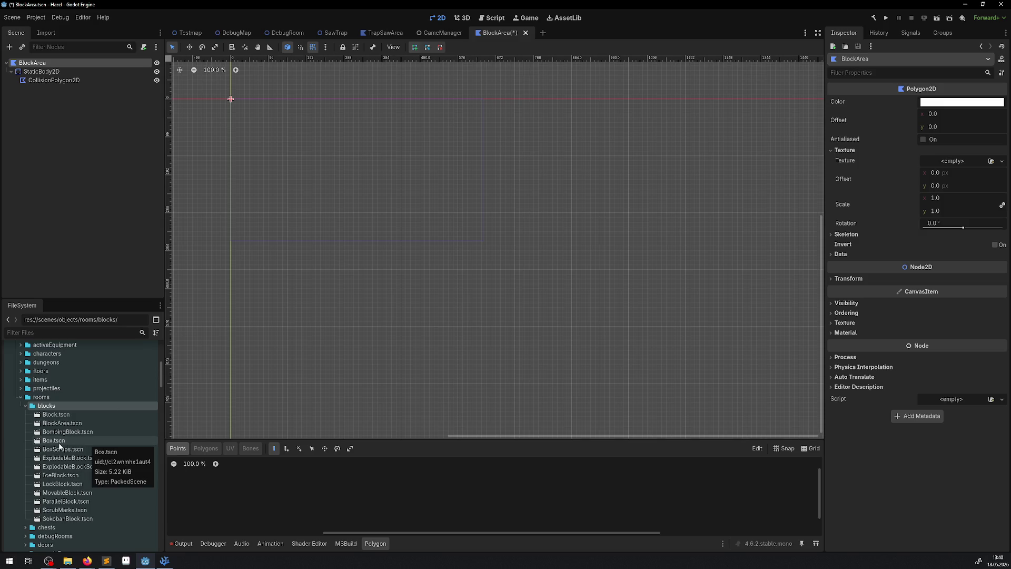
{"action": "scroll", "coordinate": [74, 454], "scroll_direction": "down", "scroll_amount": 10}
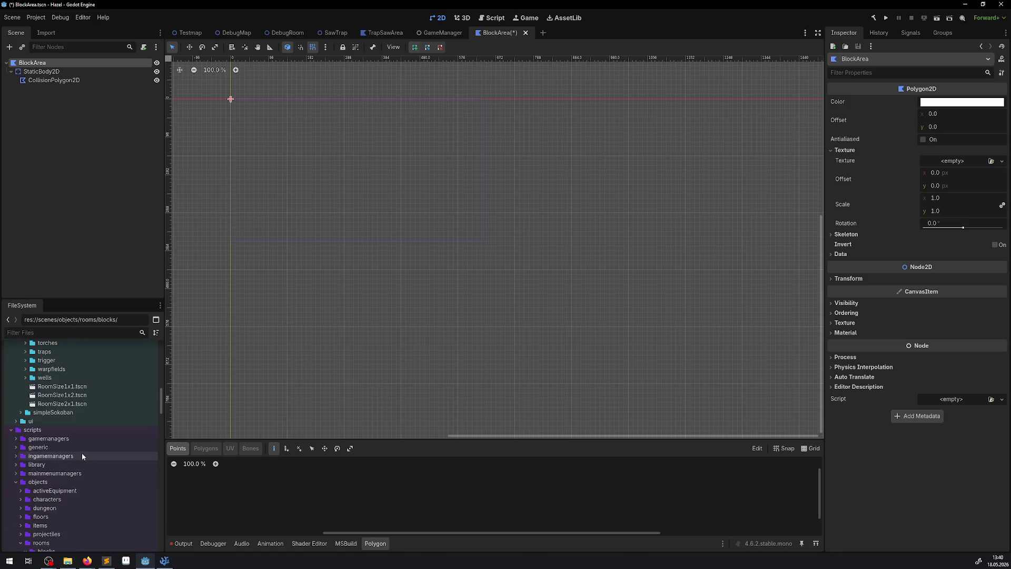
{"action": "scroll", "coordinate": [82, 456], "scroll_direction": "down", "scroll_amount": 1}
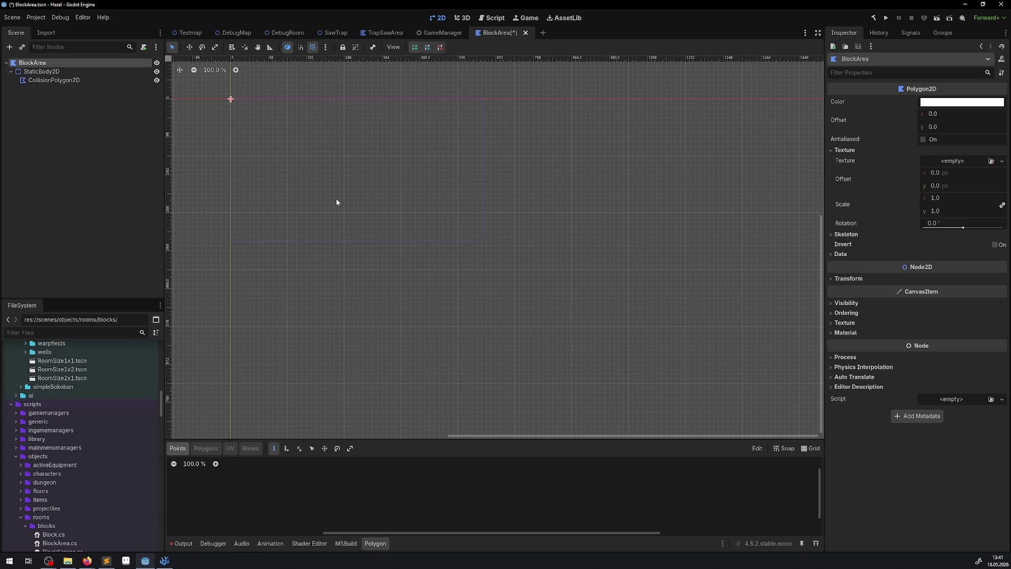
{"action": "scroll", "coordinate": [50, 433], "scroll_direction": "up", "scroll_amount": 2}
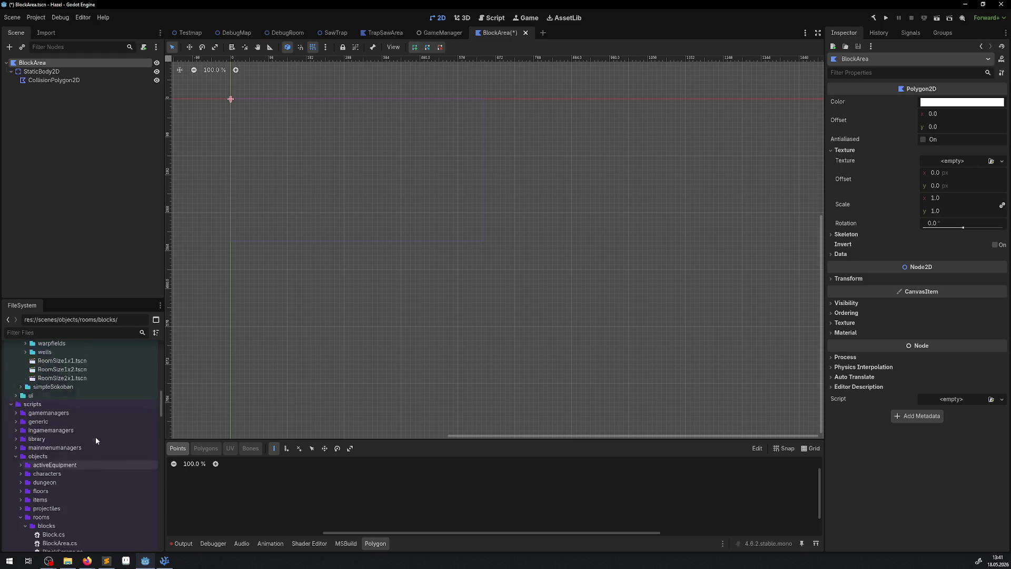
{"action": "left_click", "coordinate": [11, 430]}
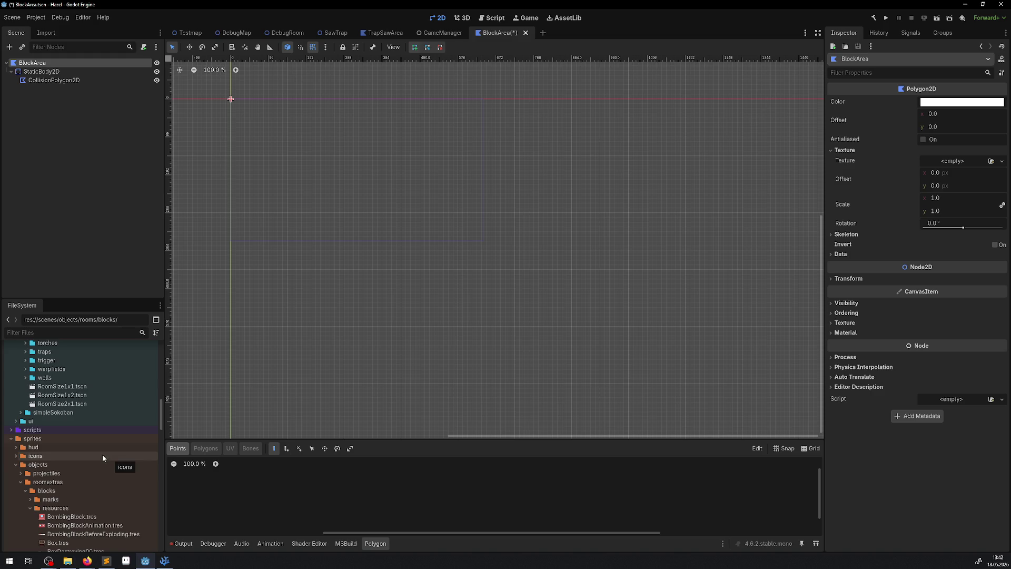
{"action": "scroll", "coordinate": [400, 221], "scroll_direction": "up", "scroll_amount": 2}
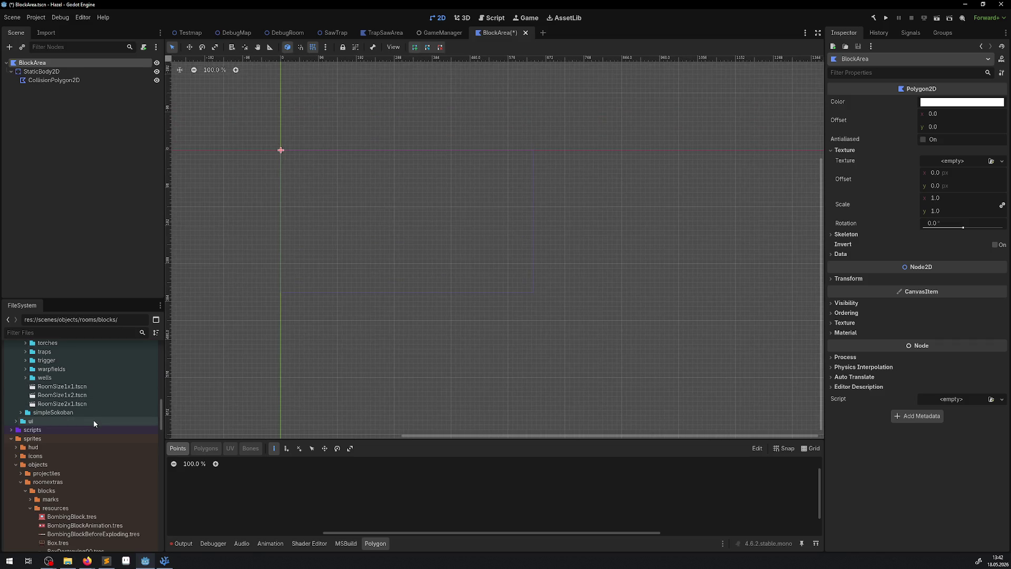
{"action": "scroll", "coordinate": [91, 440], "scroll_direction": "up", "scroll_amount": 3}
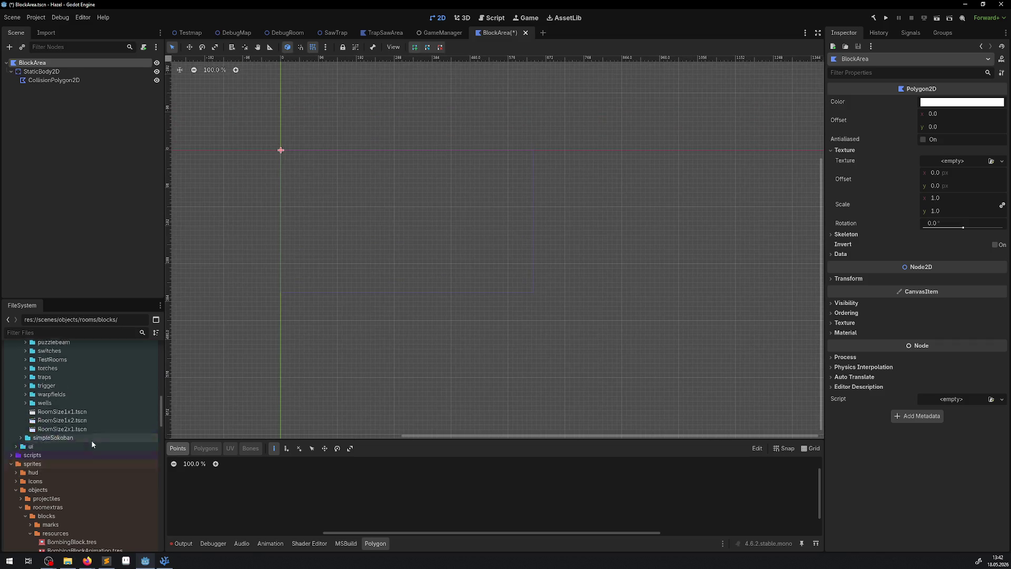
{"action": "scroll", "coordinate": [97, 421], "scroll_direction": "down", "scroll_amount": 7}
{"action": "mouse_move", "coordinate": [95, 416]}
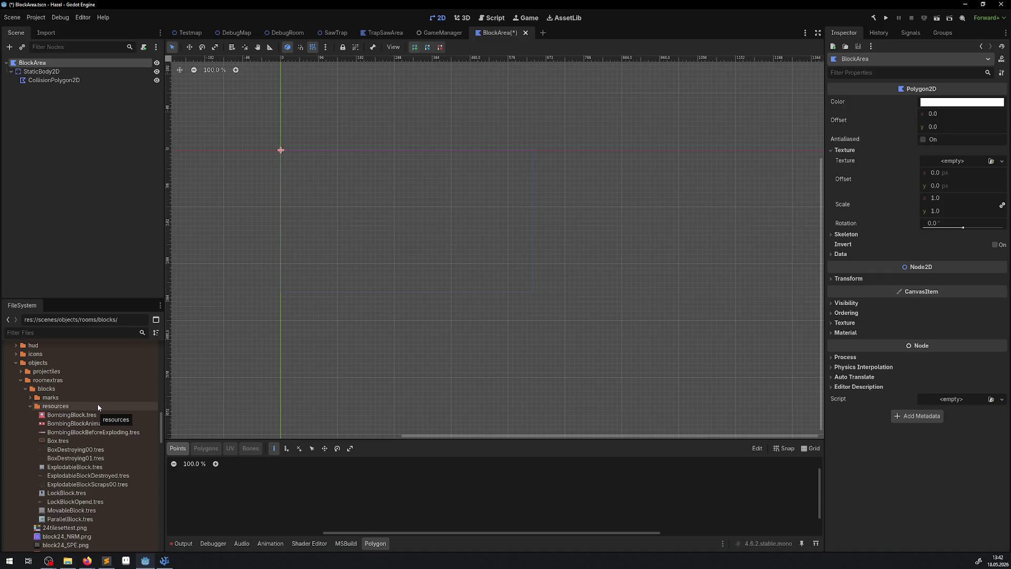
{"action": "scroll", "coordinate": [80, 410], "scroll_direction": "down", "scroll_amount": 1}
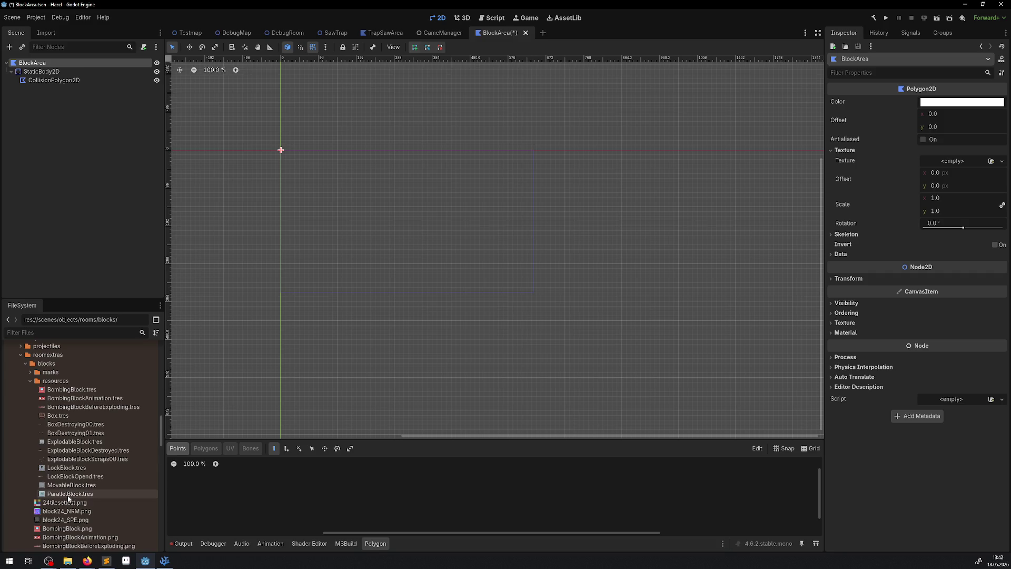
{"action": "mouse_move", "coordinate": [64, 484]}
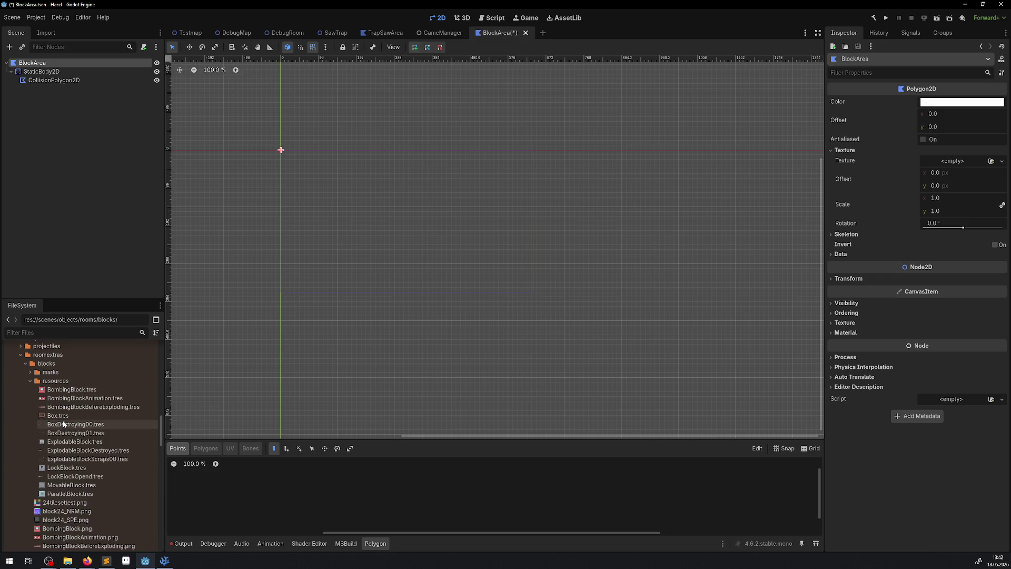
{"action": "mouse_move", "coordinate": [63, 418]}
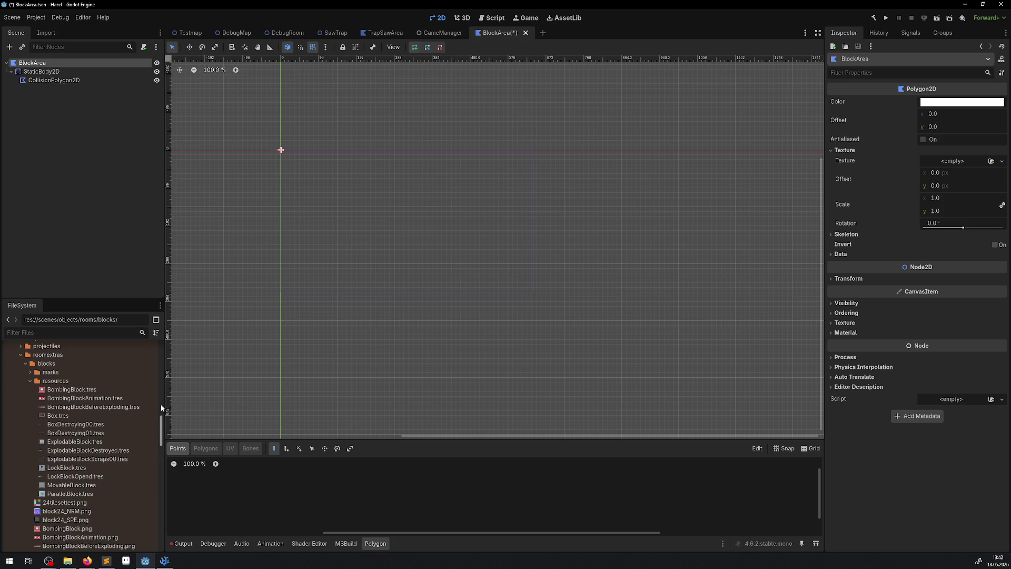
- Set the polygon texture to MovableBlock.tres, enable CanvasItem texture Repeat, and save the scene
{"action": "mouse_move", "coordinate": [74, 484]}
{"action": "left_mouse_down"}
{"action": "mouse_move", "coordinate": [569, 324]}
{"action": "mouse_move", "coordinate": [957, 164]}
{"action": "left_mouse_up"}
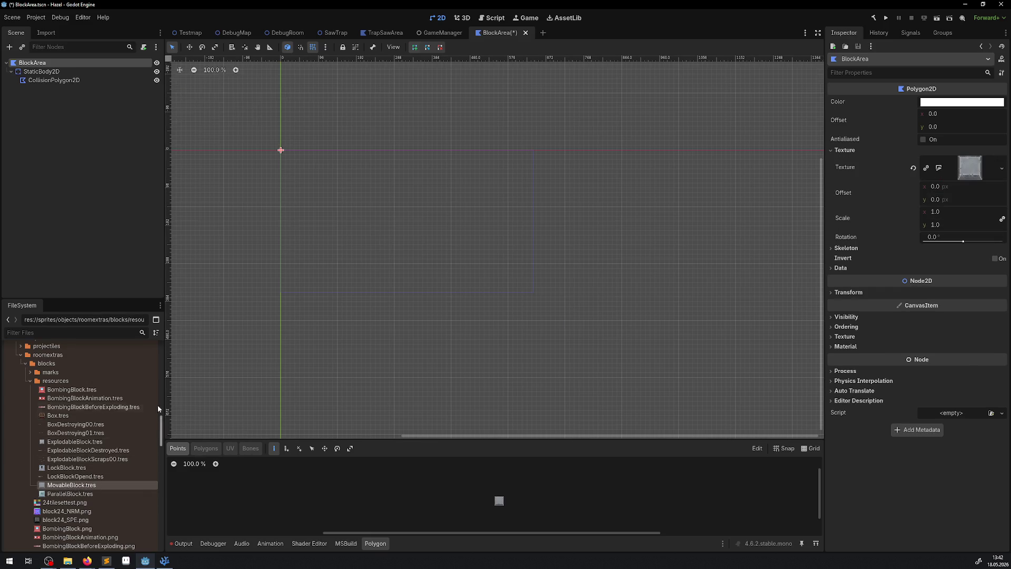
{"action": "scroll", "coordinate": [105, 405], "scroll_direction": "down", "scroll_amount": 5}
{"action": "scroll", "coordinate": [93, 381], "scroll_direction": "up", "scroll_amount": 2}
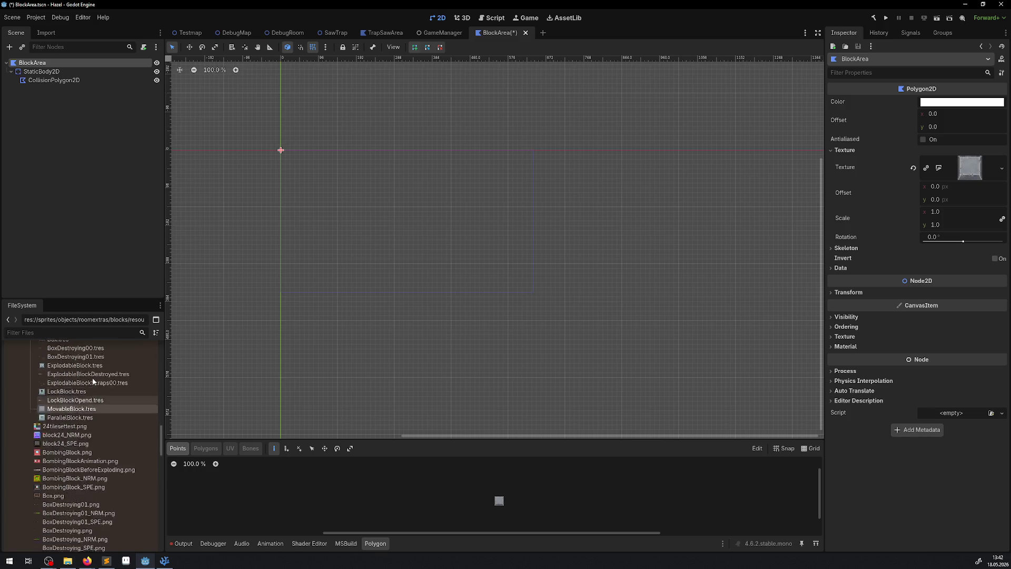
{"action": "scroll", "coordinate": [93, 381], "scroll_direction": "up", "scroll_amount": 1}
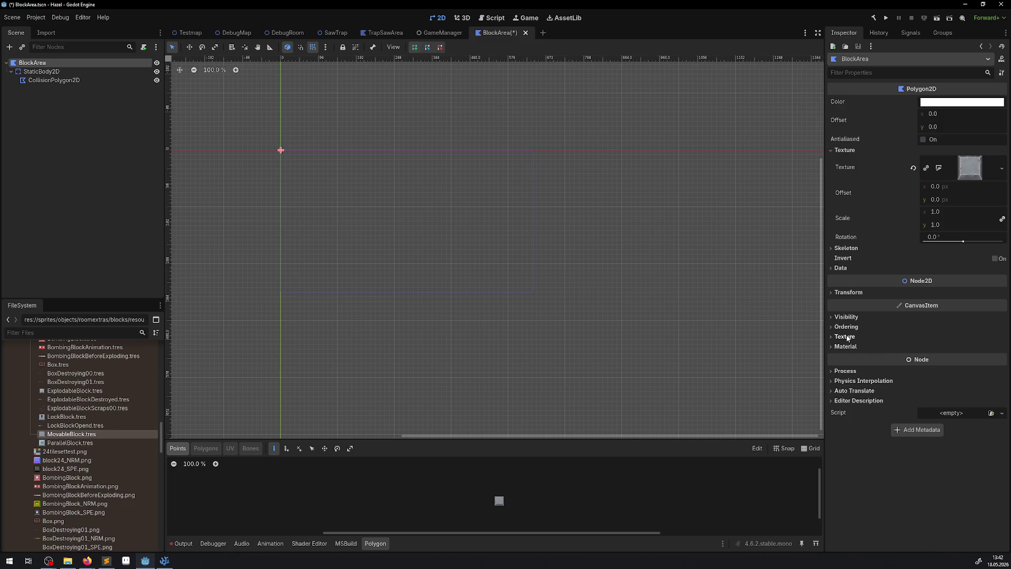
{"action": "left_click", "coordinate": [837, 337]}
{"action": "left_click", "coordinate": [959, 359]}
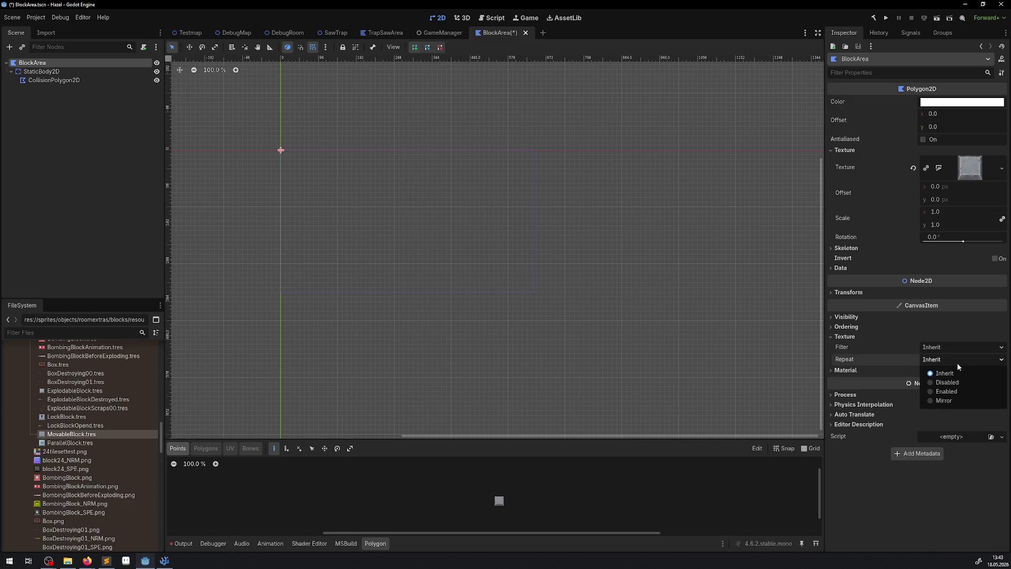
{"action": "left_click", "coordinate": [951, 392]}
{"action": "key", "text": "ctrl+s"}
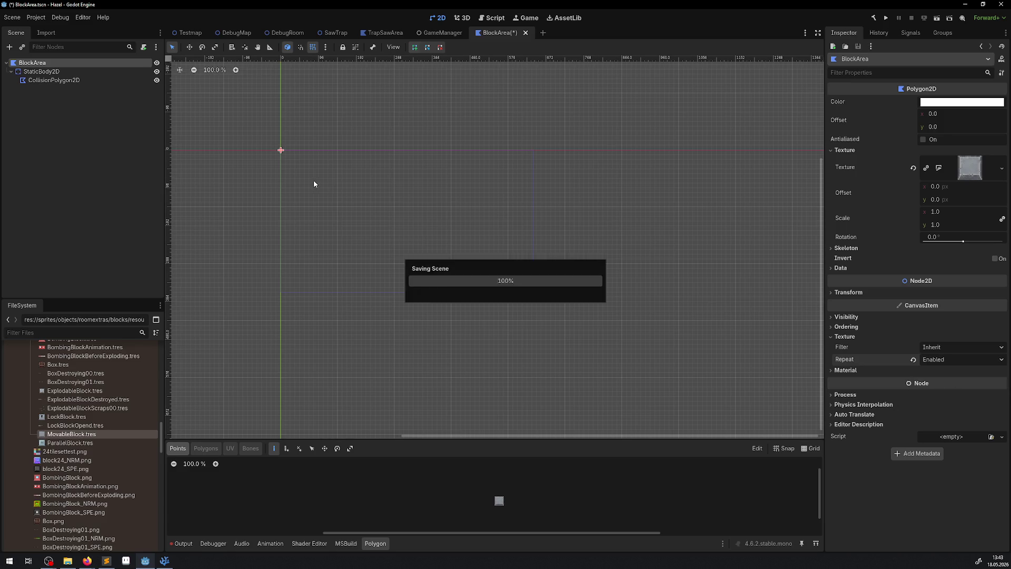
- Open DebugRoom, pan to an empty floor area, and scroll FileSystem to the blocks folder
{"action": "left_click", "coordinate": [284, 33]}
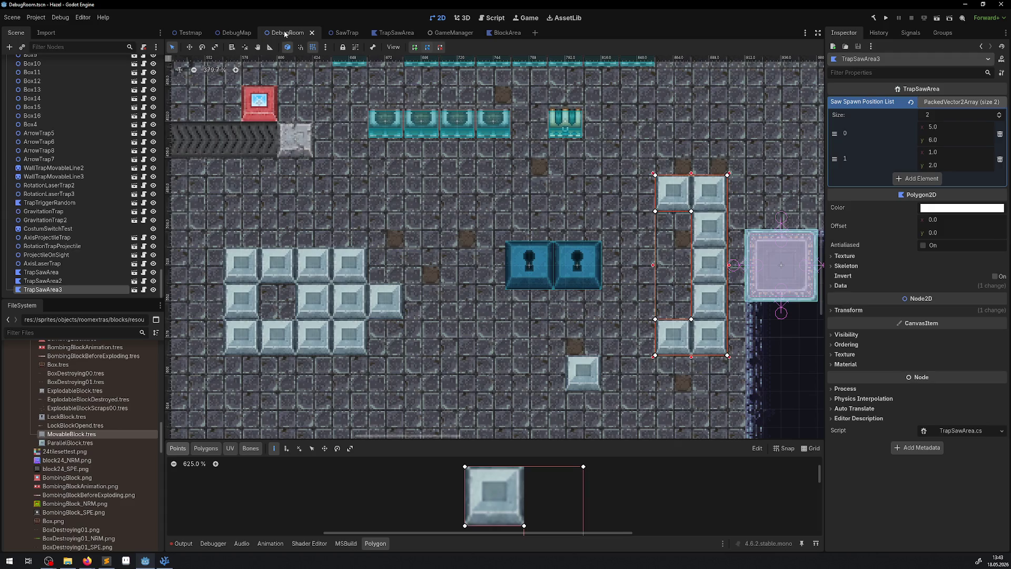
{"action": "mouse_move", "coordinate": [479, 225]}
{"action": "left_mouse_down"}
{"action": "mouse_move", "coordinate": [569, 158]}
{"action": "mouse_move", "coordinate": [421, 138]}
{"action": "mouse_move", "coordinate": [562, 121]}
{"action": "mouse_move", "coordinate": [267, 314]}
{"action": "mouse_move", "coordinate": [242, 313]}
{"action": "left_mouse_up"}
{"action": "scroll", "coordinate": [562, 122], "scroll_direction": "down", "scroll_amount": 1}
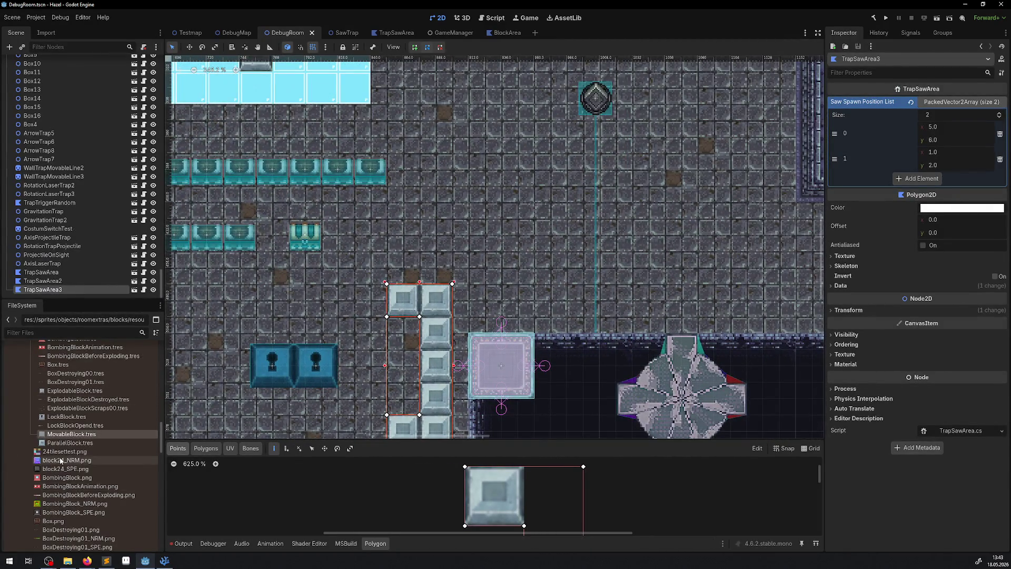
{"action": "scroll", "coordinate": [62, 457], "scroll_direction": "up", "scroll_amount": 15}
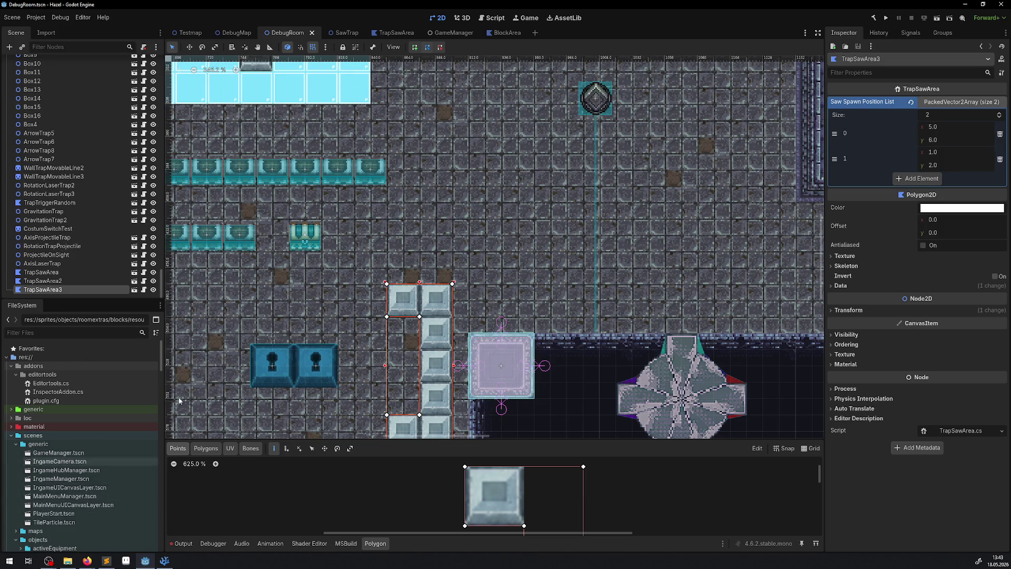
{"action": "mouse_move", "coordinate": [578, 202]}
{"action": "left_mouse_down"}
{"action": "mouse_move", "coordinate": [458, 227]}
{"action": "mouse_move", "coordinate": [344, 306]}
{"action": "left_mouse_up"}
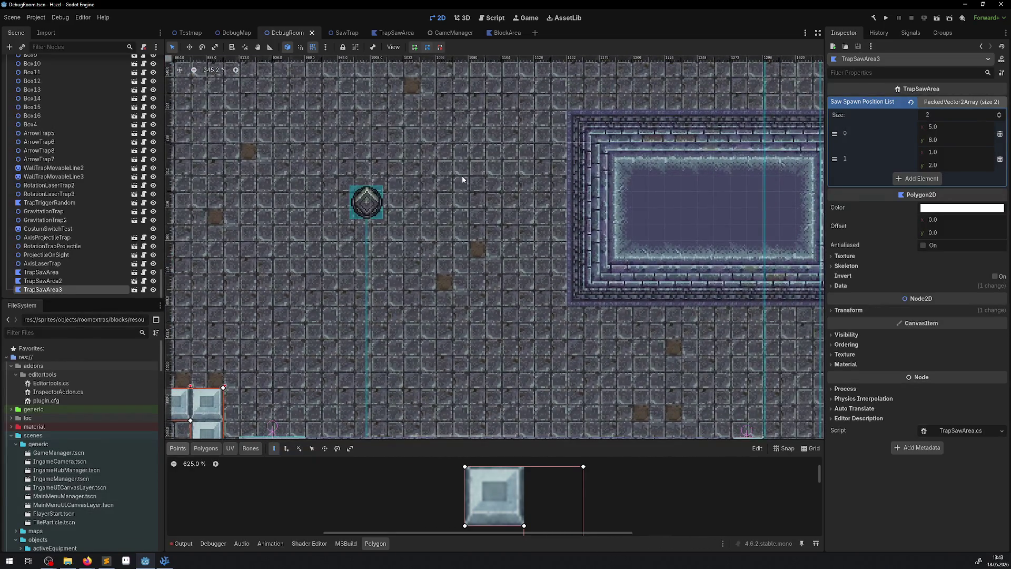
{"action": "left_click_drag", "start_coordinate": [463, 179], "coordinate": [421, 321]}
{"action": "left_click_drag", "start_coordinate": [461, 240], "coordinate": [388, 289]}
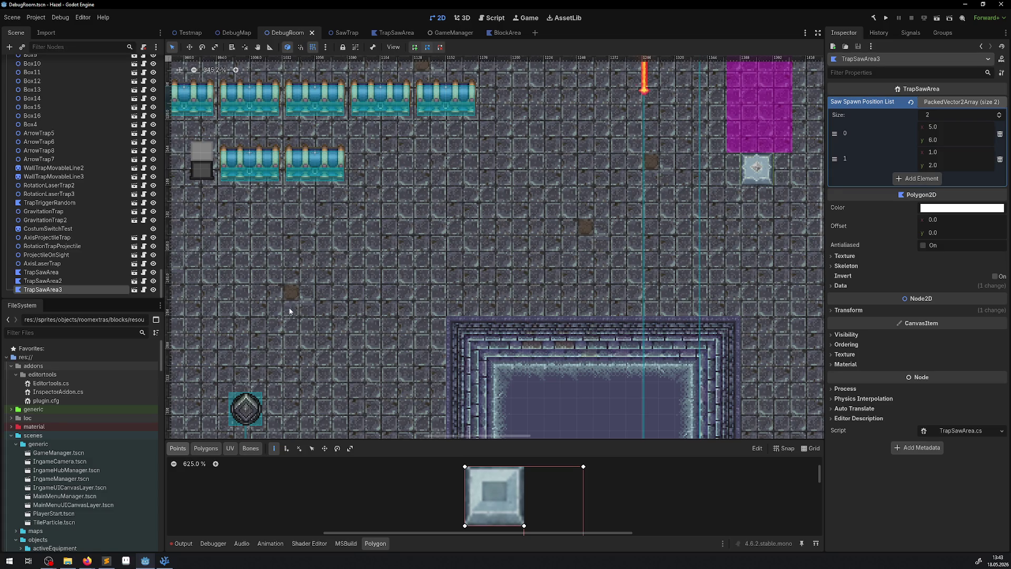
{"action": "scroll", "coordinate": [79, 421], "scroll_direction": "down", "scroll_amount": 5}
{"action": "scroll", "coordinate": [79, 421], "scroll_direction": "down", "scroll_amount": 3}
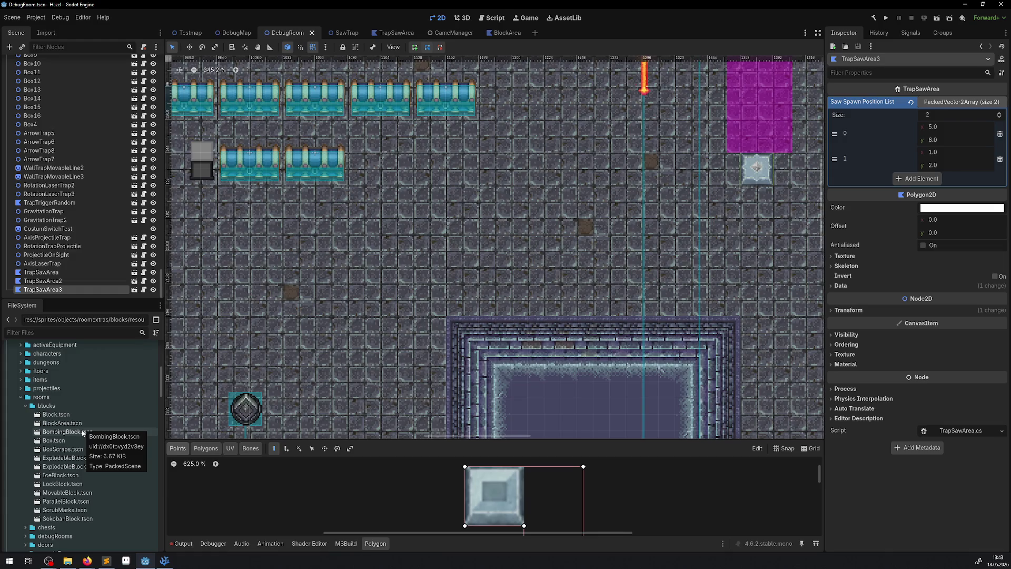
{"action": "scroll", "coordinate": [91, 419], "scroll_direction": "down", "scroll_amount": 3}
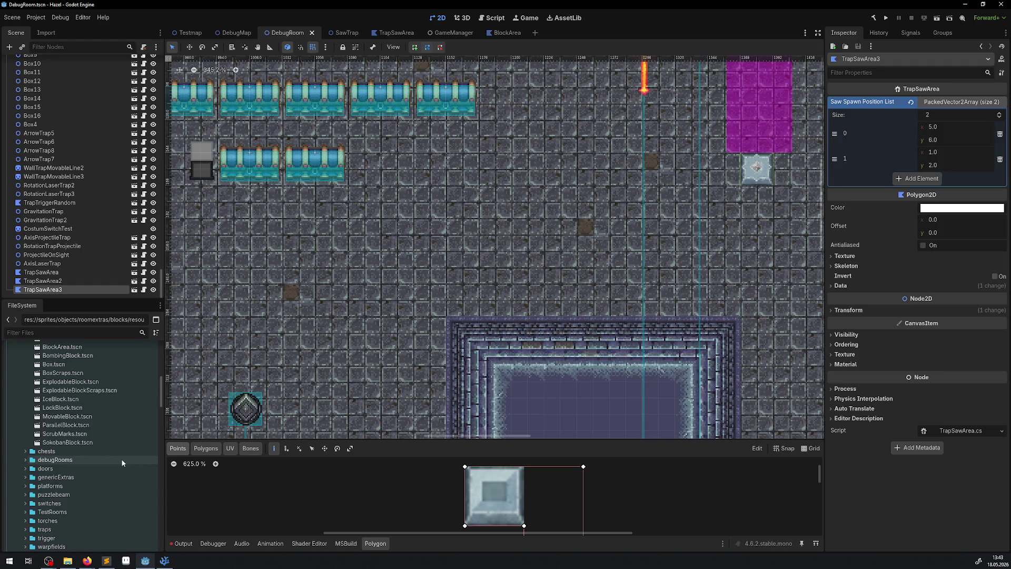
{"action": "scroll", "coordinate": [93, 440], "scroll_direction": "up", "scroll_amount": 3}
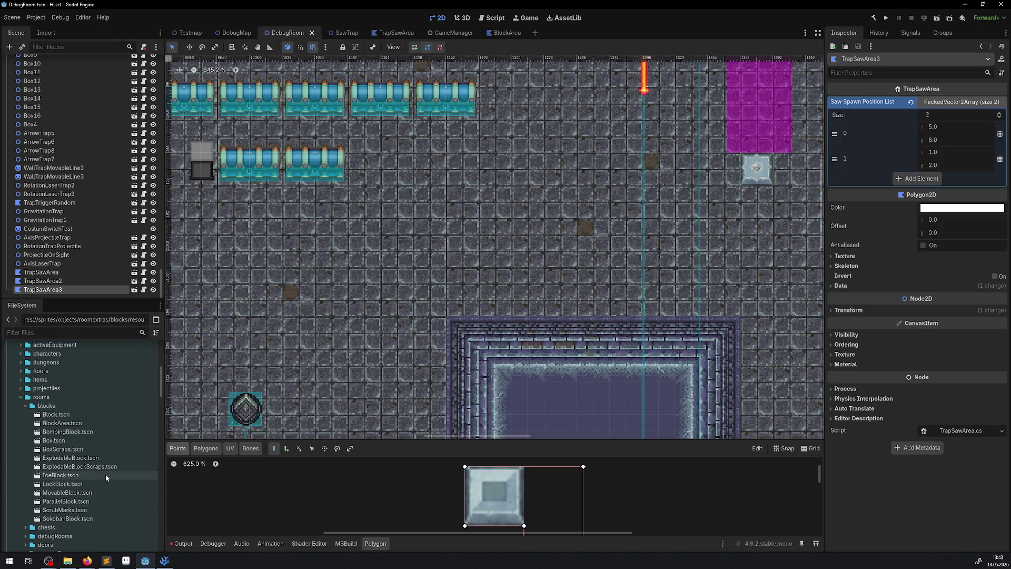
- Drop a BlockArea instance above the pool and outline a closed rectangular polygon
{"action": "mouse_move", "coordinate": [59, 422]}
{"action": "left_mouse_down"}
{"action": "mouse_move", "coordinate": [528, 194]}
{"action": "mouse_move", "coordinate": [510, 189]}
{"action": "left_mouse_up"}
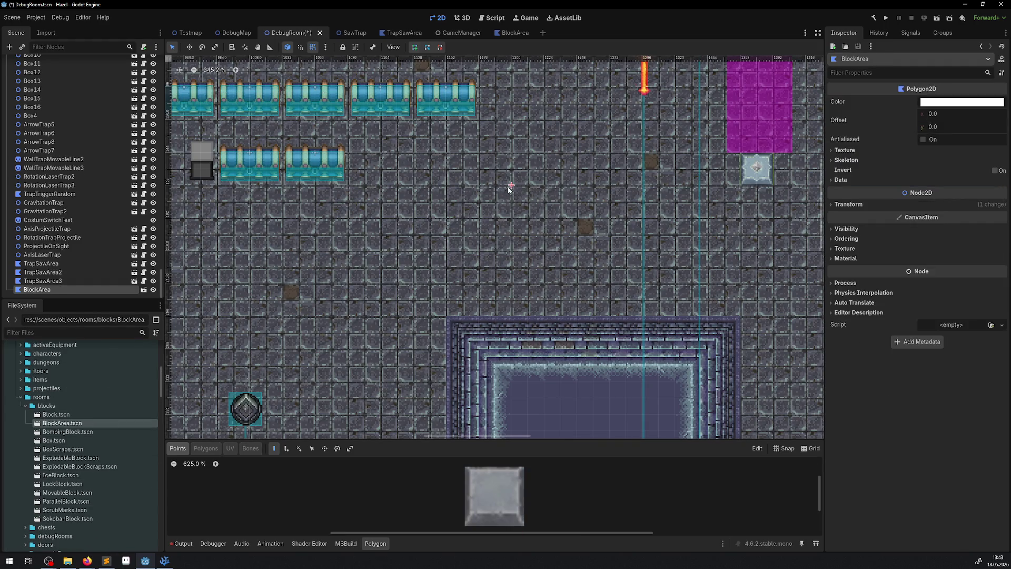
{"action": "left_click", "coordinate": [511, 185]}
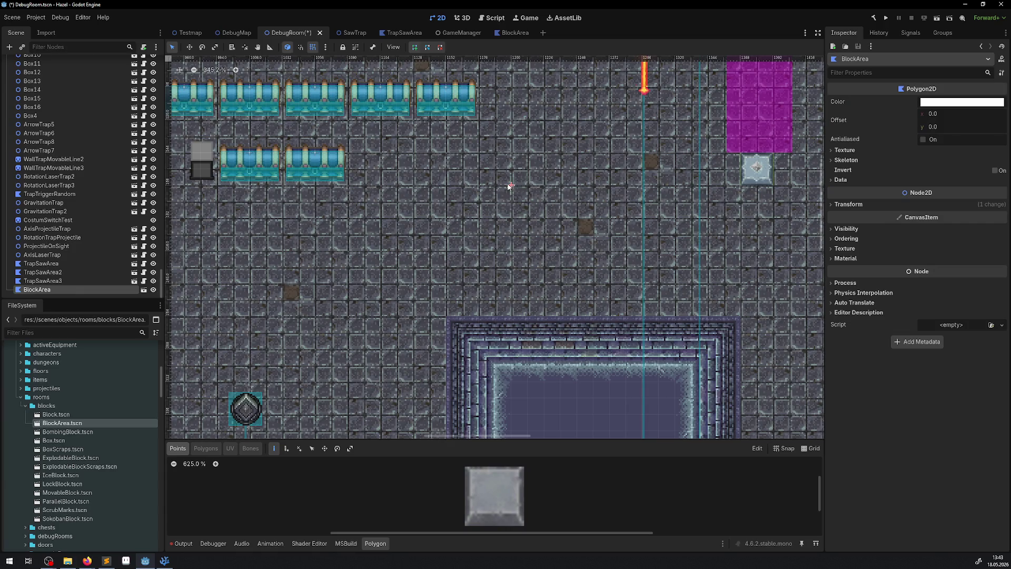
{"action": "left_click", "coordinate": [462, 185]}
{"action": "left_click", "coordinate": [462, 316]}
{"action": "left_click", "coordinate": [725, 316]}
{"action": "left_click", "coordinate": [724, 186]}
{"action": "left_click", "coordinate": [511, 186]}
{"action": "left_click", "coordinate": [511, 185]}
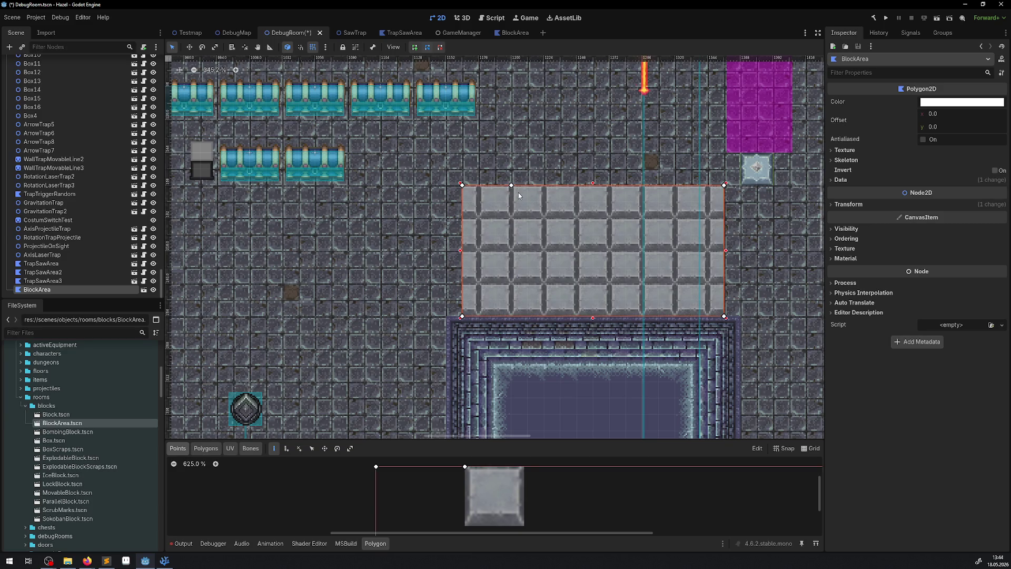
- Drag the four corner points so the left and right edges become vertical
{"action": "scroll", "coordinate": [441, 295], "scroll_direction": "up", "scroll_amount": 3}
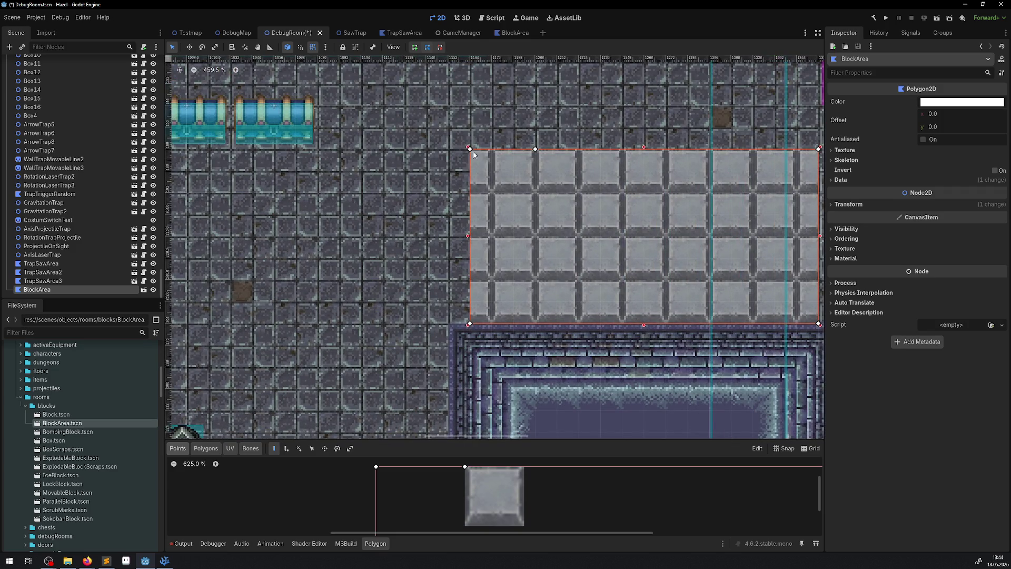
{"action": "mouse_move", "coordinate": [469, 149]}
{"action": "left_mouse_down"}
{"action": "mouse_move", "coordinate": [427, 149]}
{"action": "mouse_move", "coordinate": [455, 175]}
{"action": "left_mouse_up"}
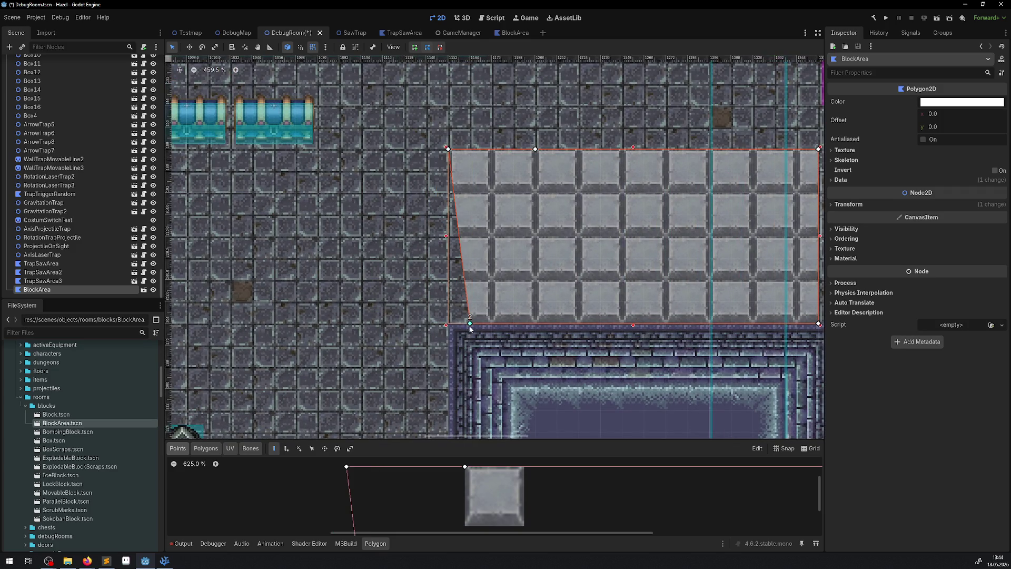
{"action": "left_click_drag", "start_coordinate": [470, 324], "coordinate": [448, 323]}
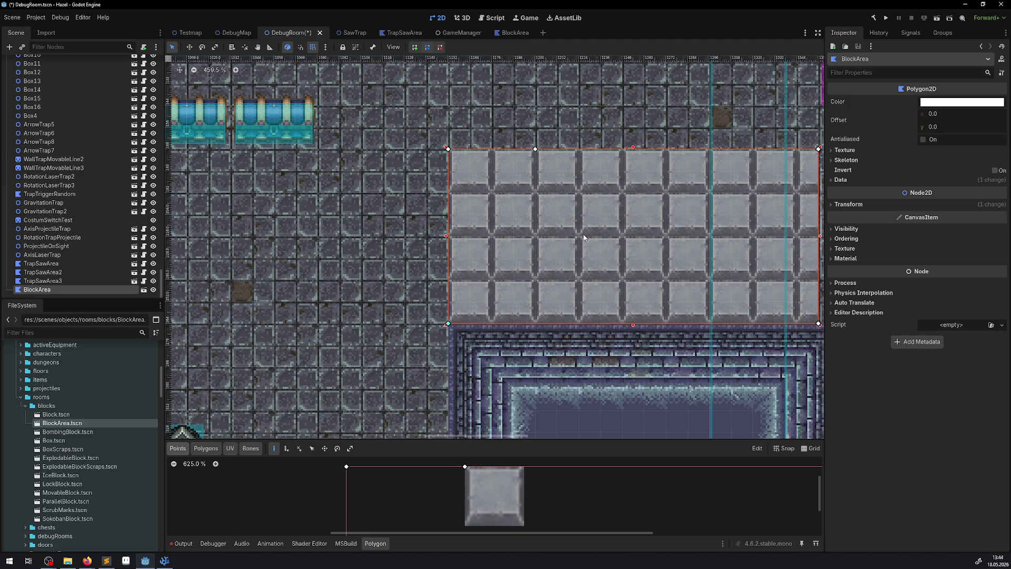
{"action": "scroll", "coordinate": [583, 237], "scroll_direction": "right", "scroll_amount": 5}
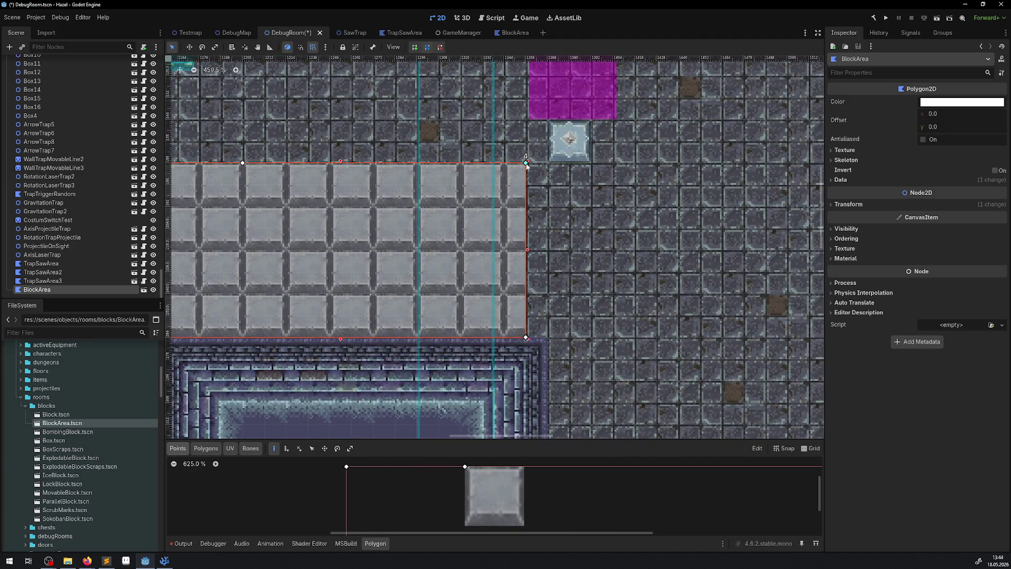
{"action": "left_click_drag", "start_coordinate": [526, 163], "coordinate": [547, 163]}
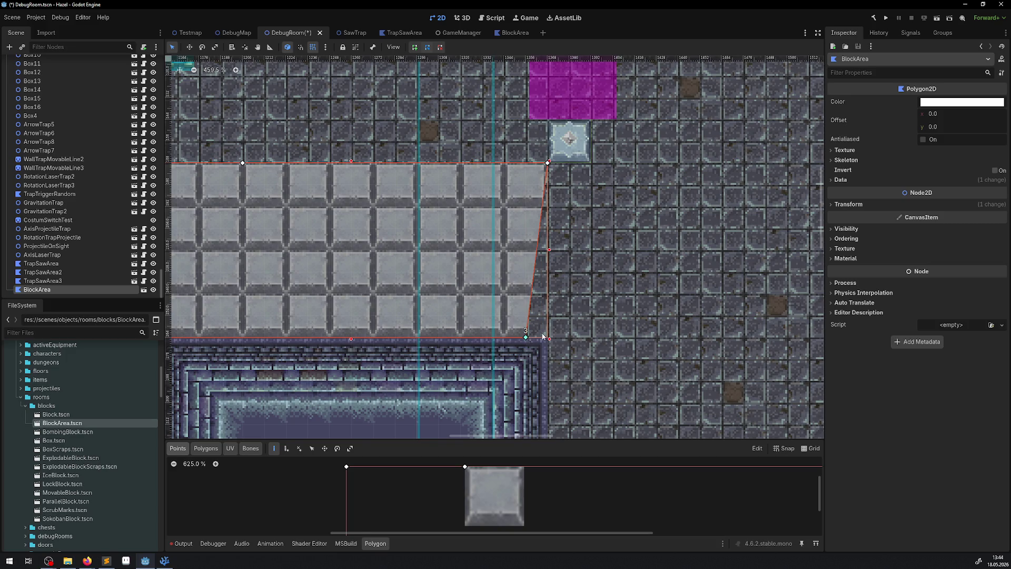
{"action": "left_click_drag", "start_coordinate": [525, 336], "coordinate": [549, 339]}
{"action": "scroll", "coordinate": [495, 258], "scroll_direction": "down", "scroll_amount": 10}
{"action": "scroll", "coordinate": [429, 258], "scroll_direction": "up", "scroll_amount": 9}
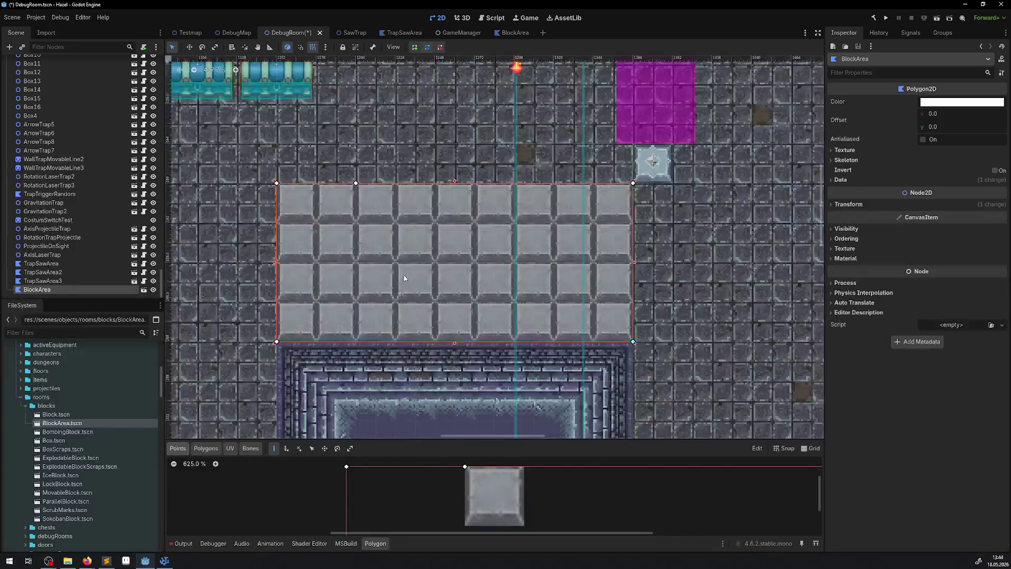
{"action": "scroll", "coordinate": [406, 277], "scroll_direction": "down", "scroll_amount": 4}
- Insert and drag vertices on the left side to cut squared corridor notches, undoing one bad move
{"action": "left_click_drag", "start_coordinate": [371, 212], "coordinate": [371, 293]}
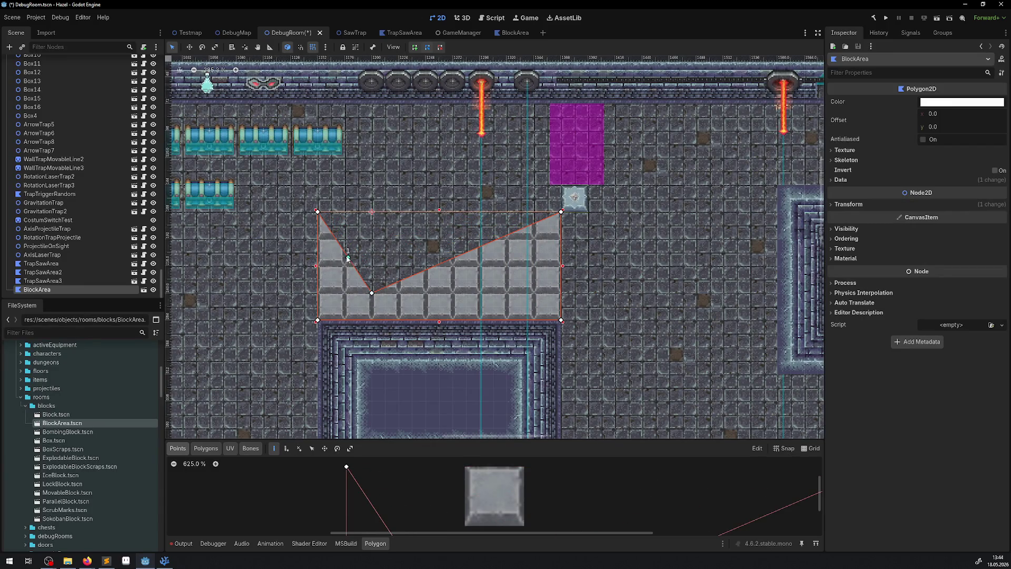
{"action": "left_click_drag", "start_coordinate": [350, 259], "coordinate": [370, 219]}
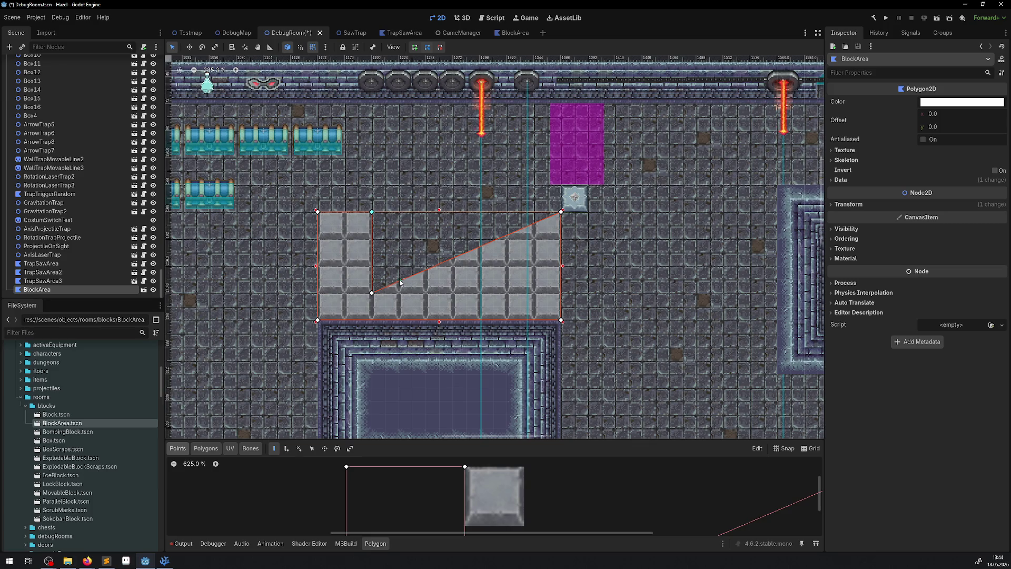
{"action": "mouse_move", "coordinate": [398, 280]}
{"action": "left_mouse_down"}
{"action": "mouse_move", "coordinate": [395, 228]}
{"action": "mouse_move", "coordinate": [372, 212]}
{"action": "left_mouse_up"}
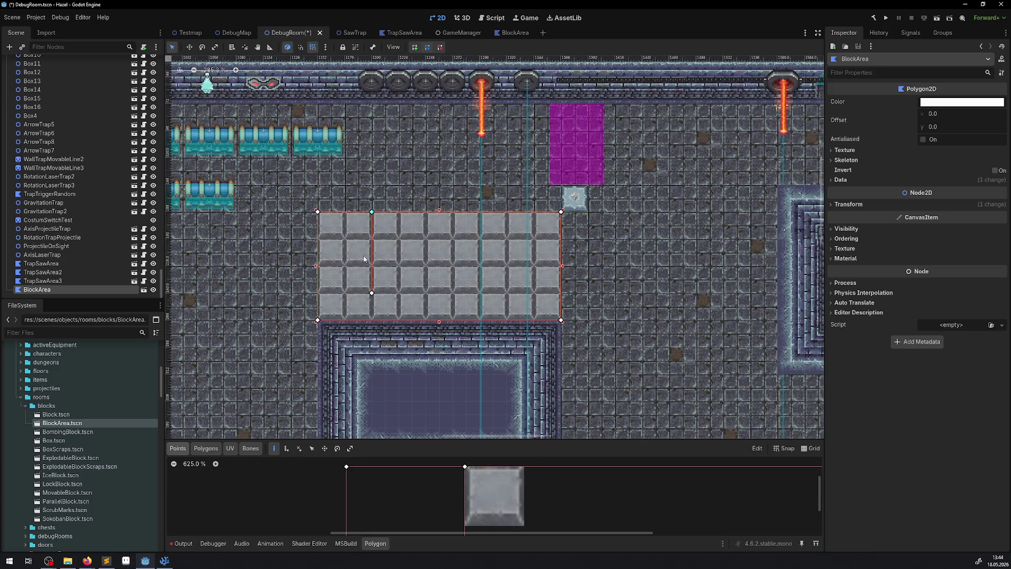
{"action": "mouse_move", "coordinate": [372, 279]}
{"action": "left_mouse_down"}
{"action": "mouse_move", "coordinate": [425, 278]}
{"action": "mouse_move", "coordinate": [449, 295]}
{"action": "left_mouse_up"}
{"action": "mouse_move", "coordinate": [410, 251]}
{"action": "left_mouse_down"}
{"action": "mouse_move", "coordinate": [454, 240]}
{"action": "mouse_move", "coordinate": [342, 242]}
{"action": "left_mouse_up"}
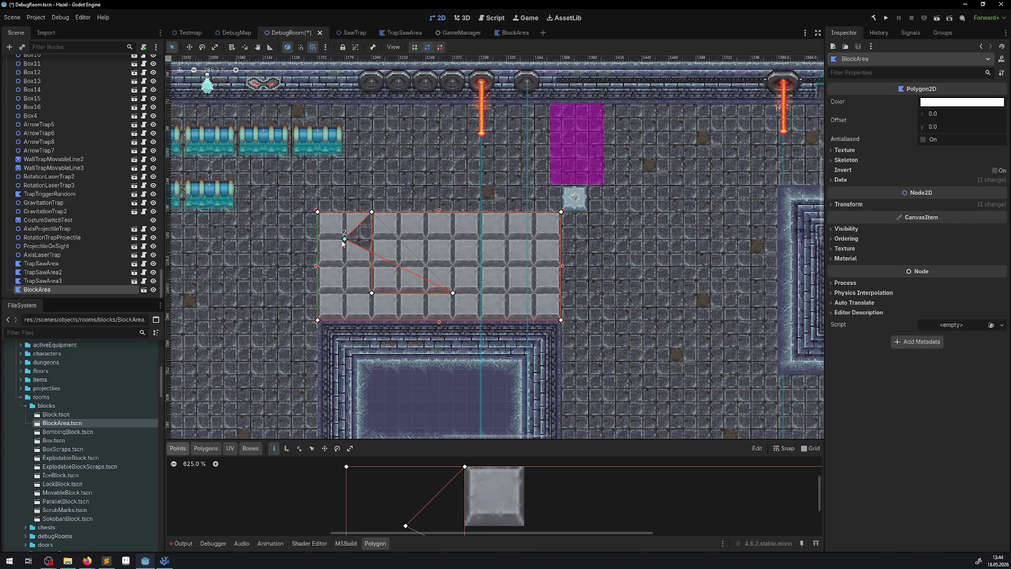
{"action": "mouse_move", "coordinate": [452, 293]}
{"action": "left_mouse_down"}
{"action": "mouse_move", "coordinate": [335, 294]}
{"action": "mouse_move", "coordinate": [344, 292]}
{"action": "left_mouse_up"}
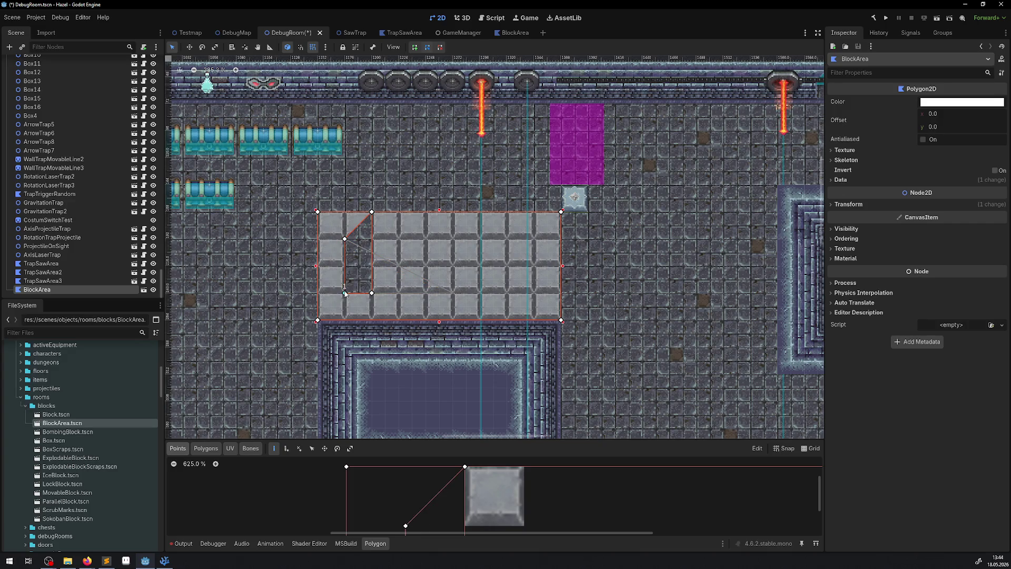
{"action": "key", "text": "ctrl+z"}
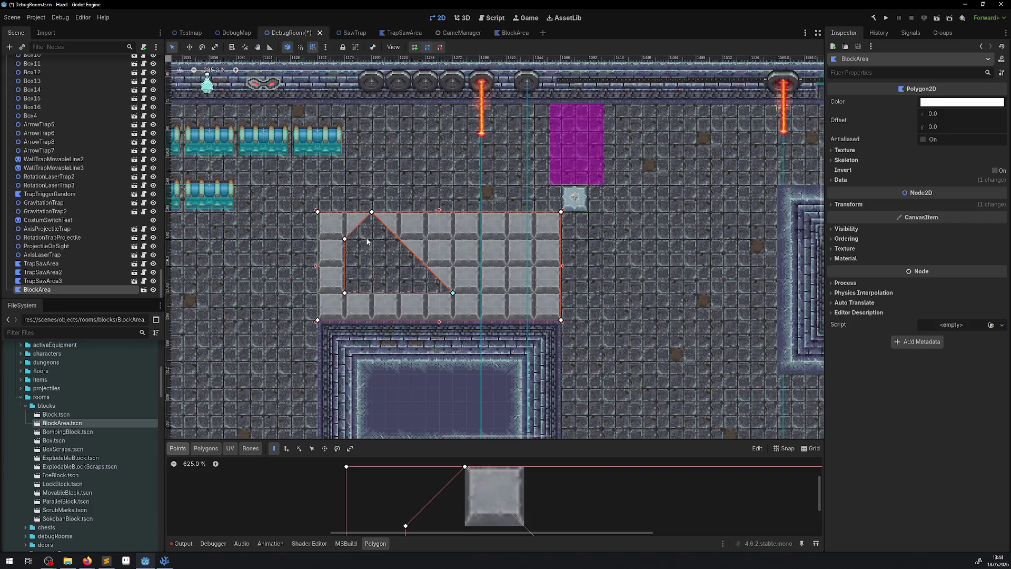
{"action": "left_click_drag", "start_coordinate": [361, 222], "coordinate": [372, 238]}
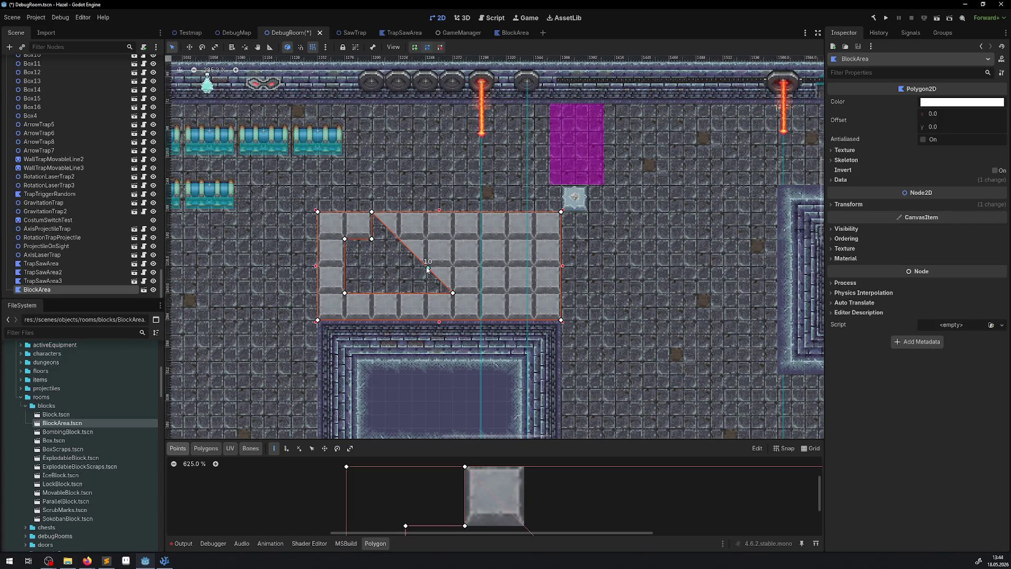
{"action": "mouse_move", "coordinate": [426, 266]}
{"action": "left_mouse_down"}
{"action": "mouse_move", "coordinate": [365, 279]}
{"action": "mouse_move", "coordinate": [368, 265]}
{"action": "left_mouse_up"}
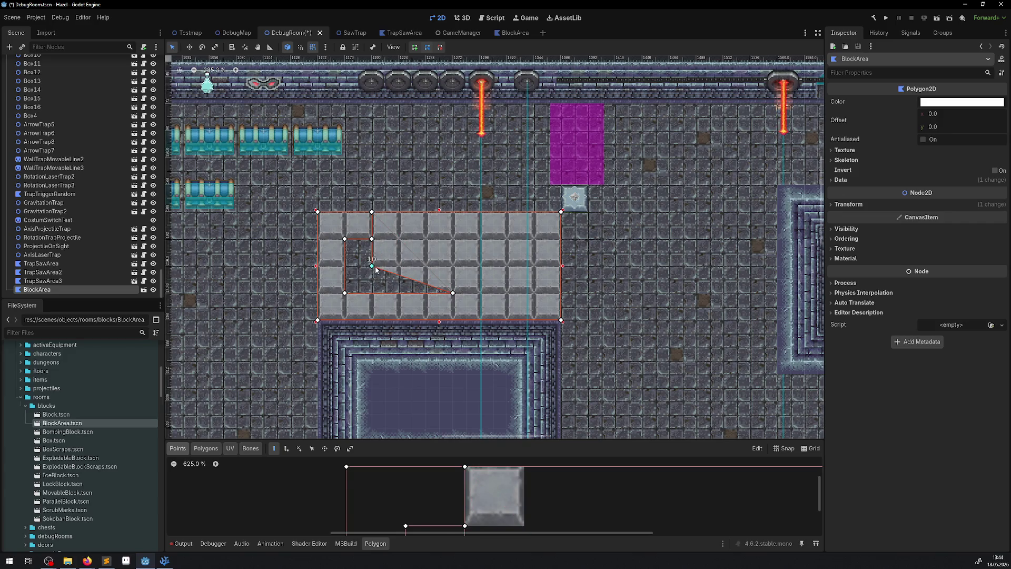
{"action": "left_click_drag", "start_coordinate": [432, 285], "coordinate": [452, 274]}
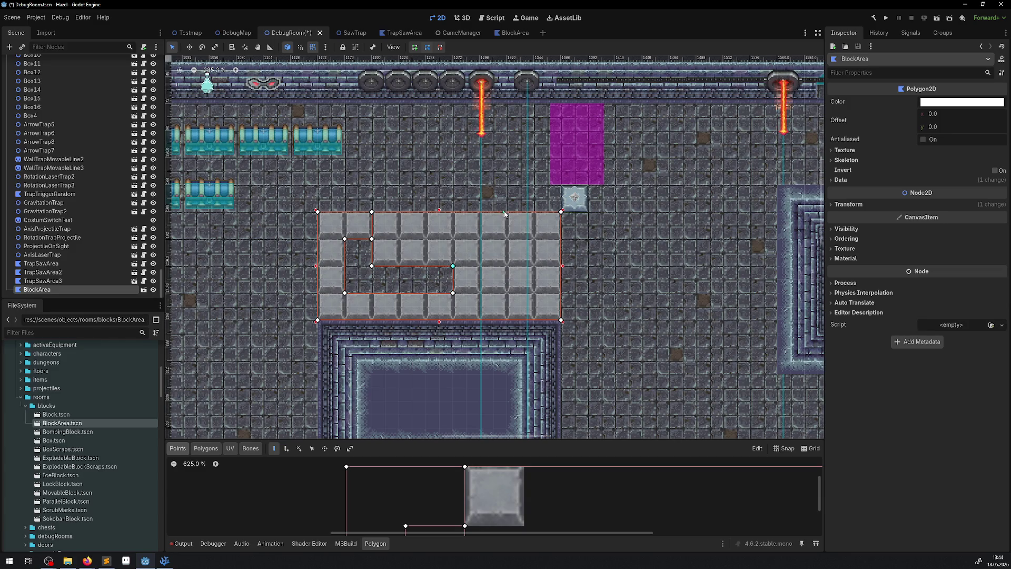
- Slide a new bottom-edge vertex right and pull a top-edge vertex in to start a top corridor
{"action": "left_click", "coordinate": [401, 320]}
{"action": "mouse_move", "coordinate": [403, 322]}
{"action": "left_mouse_down"}
{"action": "mouse_move", "coordinate": [489, 322]}
{"action": "mouse_move", "coordinate": [487, 272]}
{"action": "mouse_move", "coordinate": [549, 272]}
{"action": "mouse_move", "coordinate": [536, 271]}
{"action": "mouse_move", "coordinate": [542, 285]}
{"action": "mouse_move", "coordinate": [548, 278]}
{"action": "mouse_move", "coordinate": [533, 320]}
{"action": "left_mouse_up"}
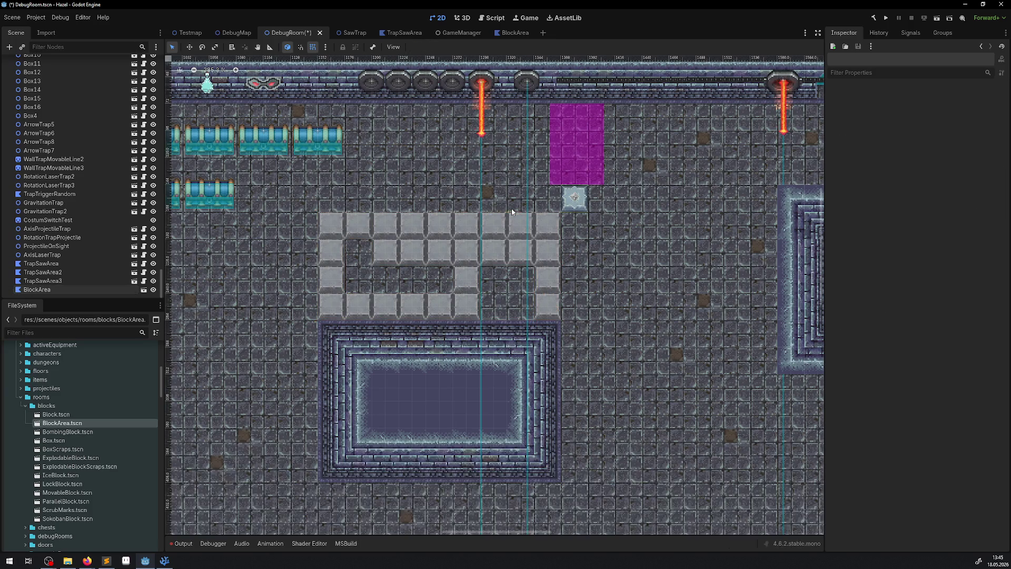
{"action": "left_click", "coordinate": [512, 211]}
{"action": "left_click", "coordinate": [512, 229]}
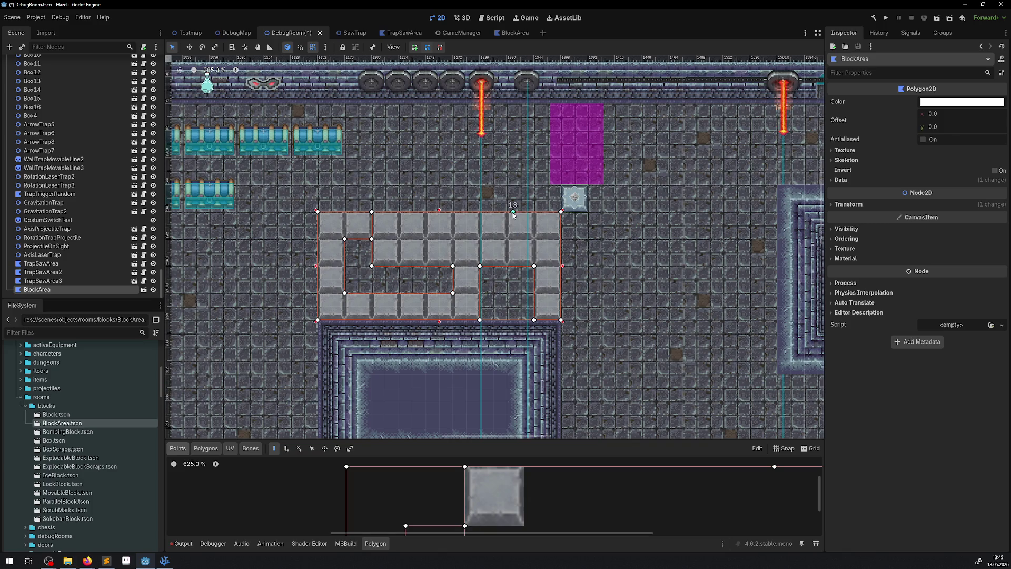
{"action": "left_click", "coordinate": [507, 211]}
{"action": "mouse_move", "coordinate": [502, 212]}
{"action": "left_mouse_down"}
{"action": "mouse_move", "coordinate": [506, 238]}
{"action": "mouse_move", "coordinate": [453, 239]}
{"action": "mouse_move", "coordinate": [439, 225]}
{"action": "mouse_move", "coordinate": [457, 216]}
{"action": "left_mouse_up"}
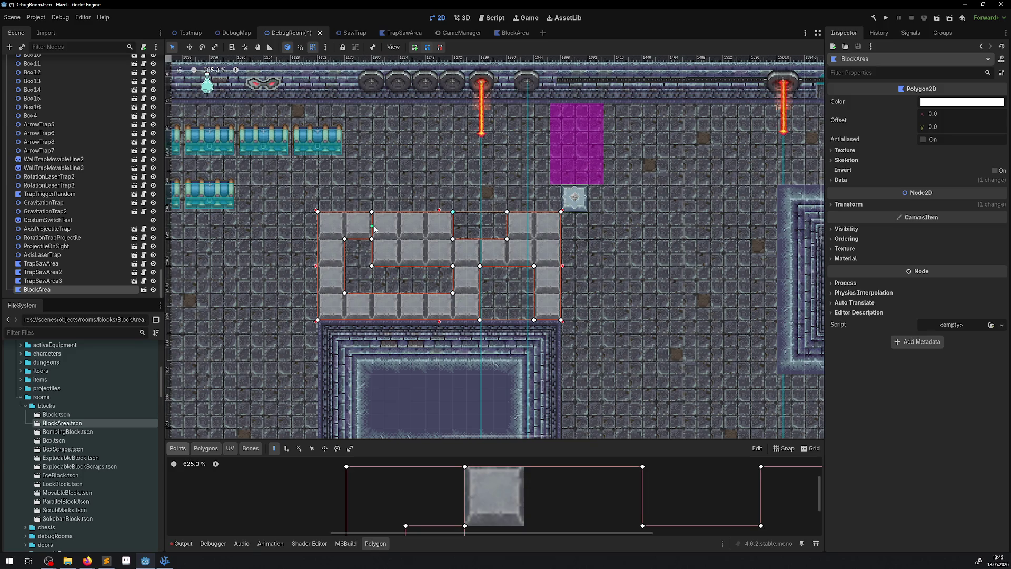
{"action": "scroll", "coordinate": [375, 228], "scroll_direction": "up", "scroll_amount": 4}
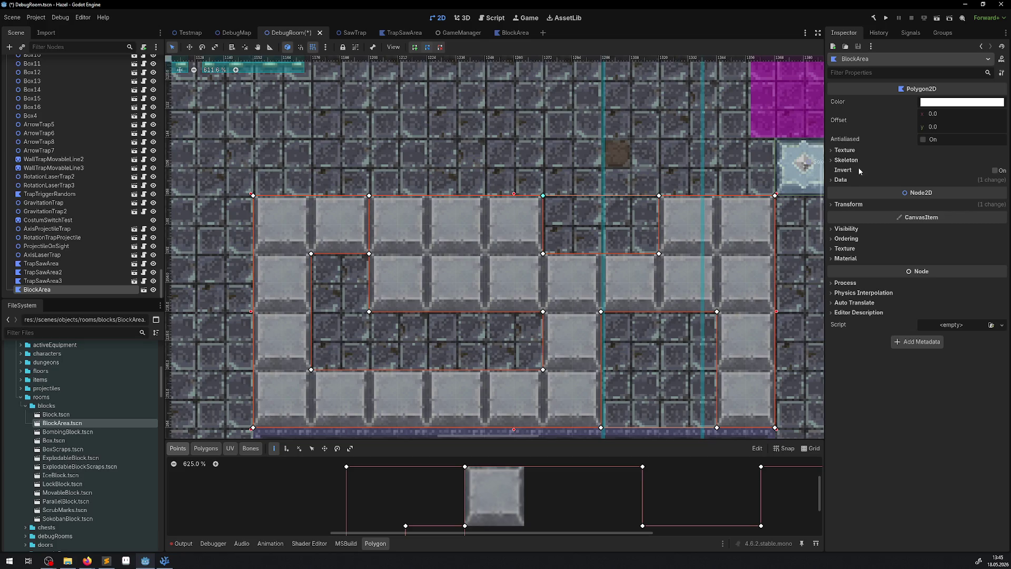
- List the BlockArea's Data > Polygon points in the Inspector, then insert a bottom-edge vertex
{"action": "left_click", "coordinate": [840, 179]}
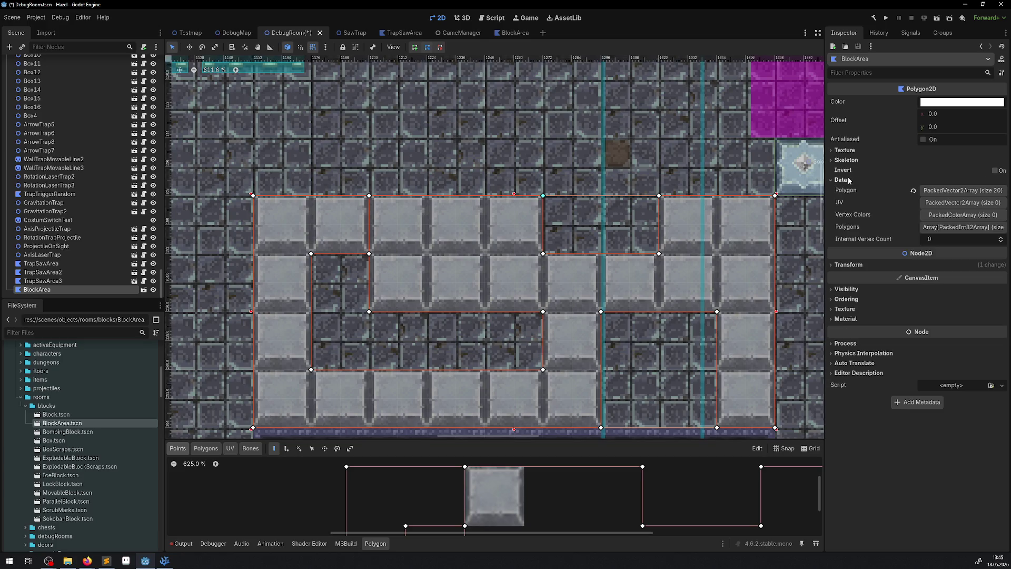
{"action": "left_click", "coordinate": [956, 190]}
{"action": "scroll", "coordinate": [914, 312], "scroll_direction": "down", "scroll_amount": 5}
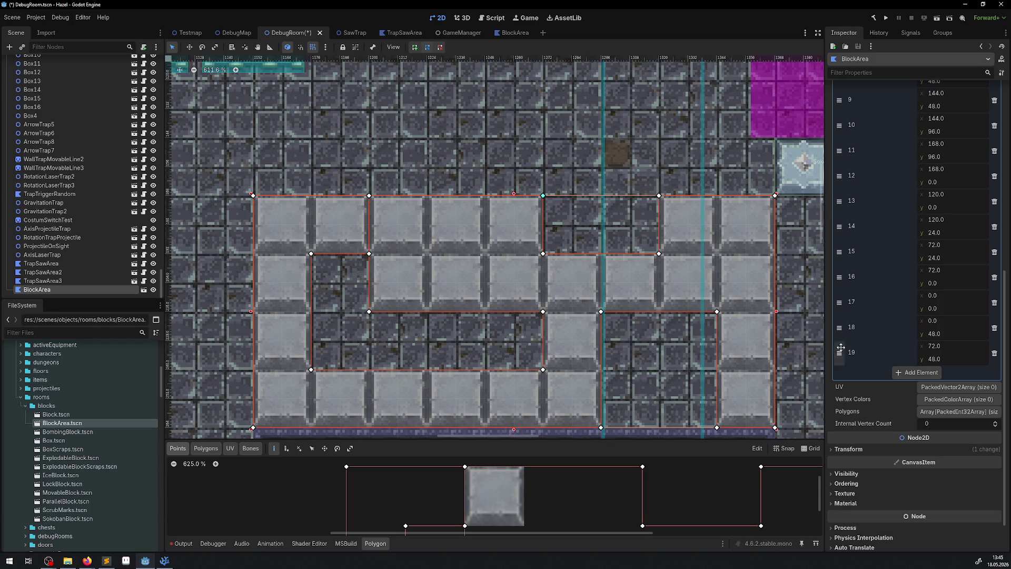
{"action": "scroll", "coordinate": [632, 253], "scroll_direction": "right", "scroll_amount": 3}
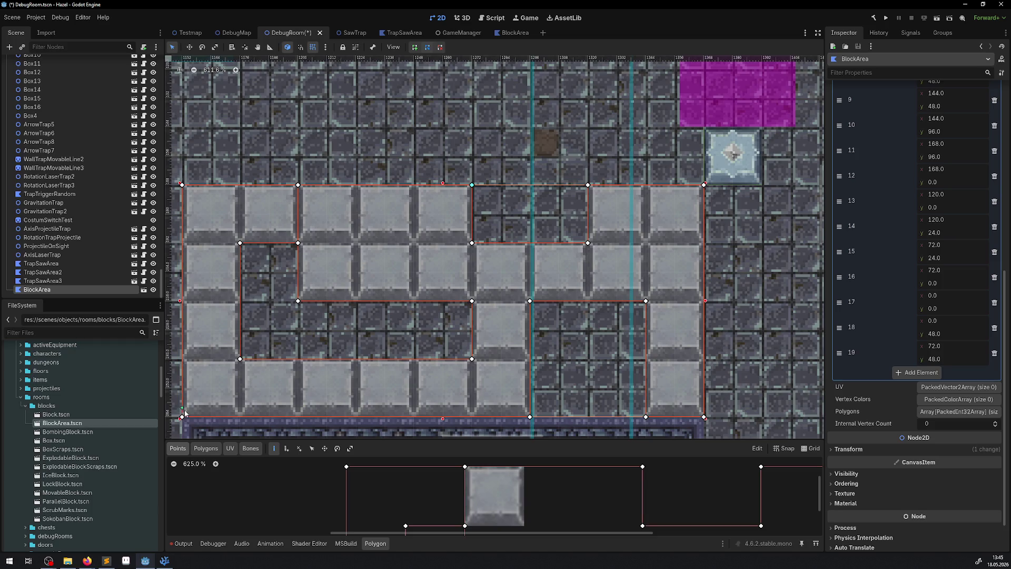
{"action": "left_click", "coordinate": [530, 416]}
- Restore top-edge vertex 4 and add vertex 13 to notch the top-right corner
{"action": "scroll", "coordinate": [421, 184], "scroll_direction": "left", "scroll_amount": 5}
{"action": "mouse_move", "coordinate": [364, 184]}
{"action": "left_mouse_down"}
{"action": "mouse_move", "coordinate": [256, 184]}
{"action": "mouse_move", "coordinate": [336, 183]}
{"action": "left_mouse_up"}
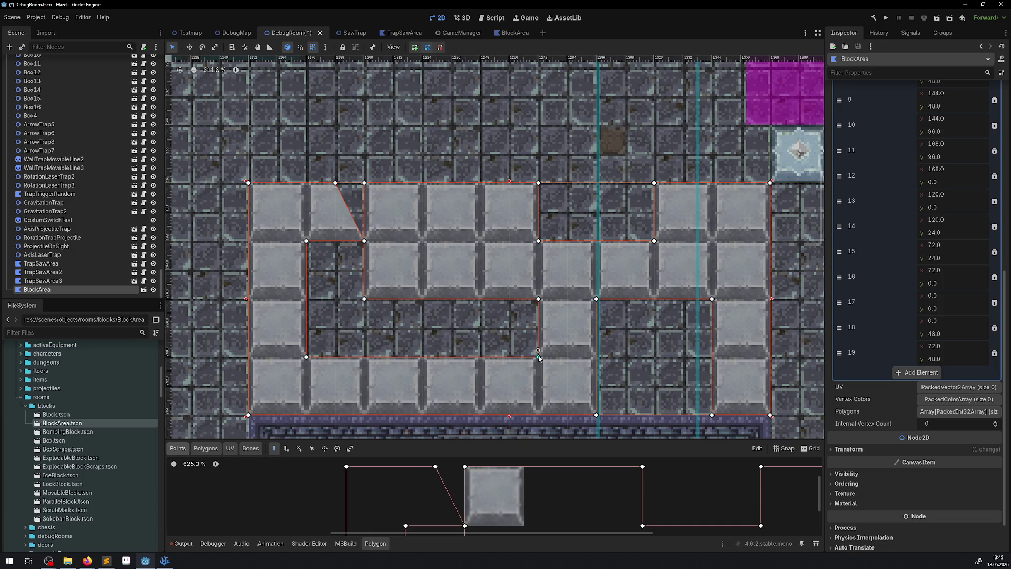
{"action": "left_click_drag", "start_coordinate": [335, 183], "coordinate": [363, 182]}
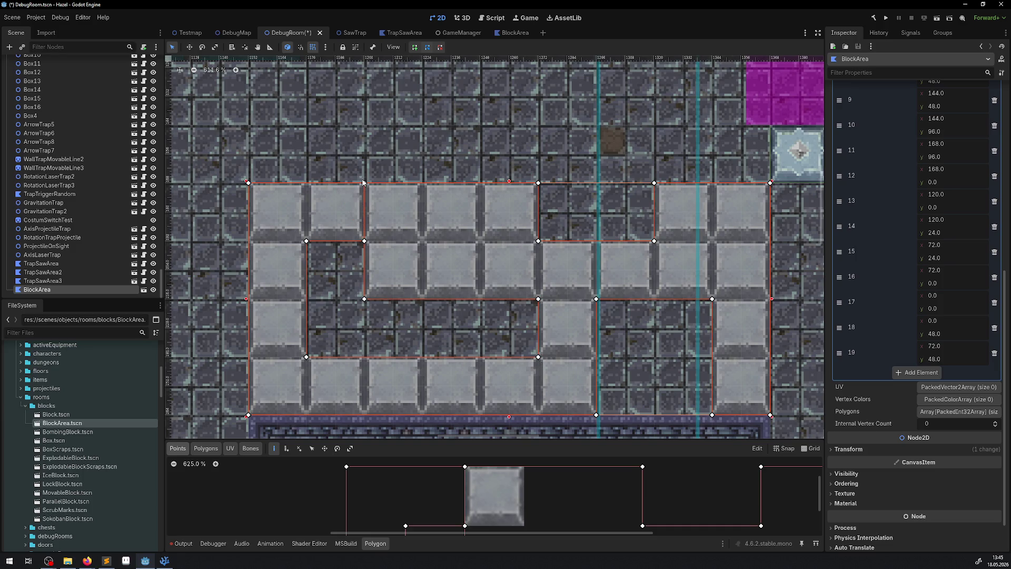
{"action": "scroll", "coordinate": [531, 190], "scroll_direction": "down", "scroll_amount": 5}
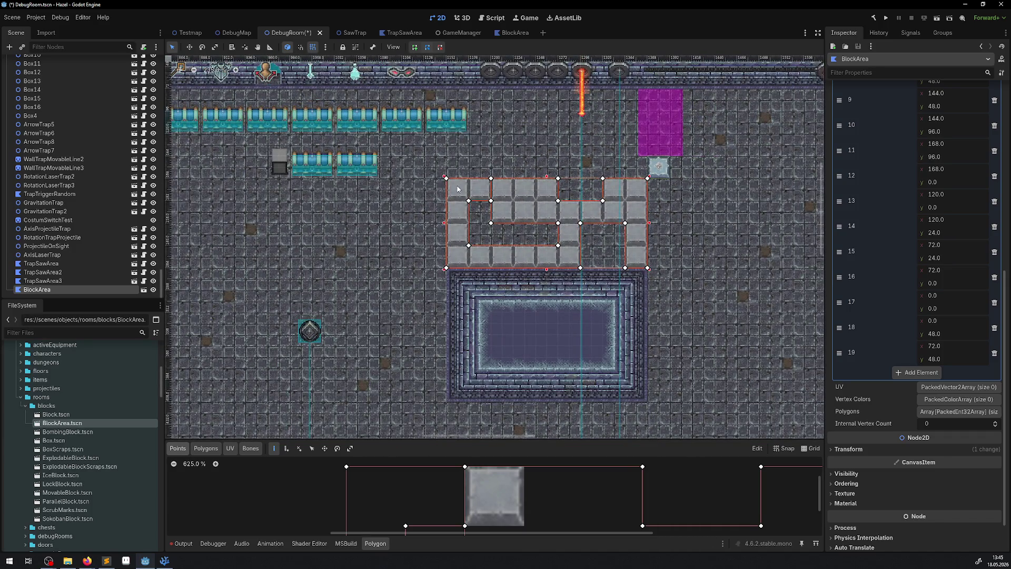
{"action": "scroll", "coordinate": [471, 190], "scroll_direction": "up", "scroll_amount": 2}
{"action": "scroll", "coordinate": [509, 182], "scroll_direction": "right", "scroll_amount": 5}
{"action": "scroll", "coordinate": [705, 185], "scroll_direction": "up", "scroll_amount": 4}
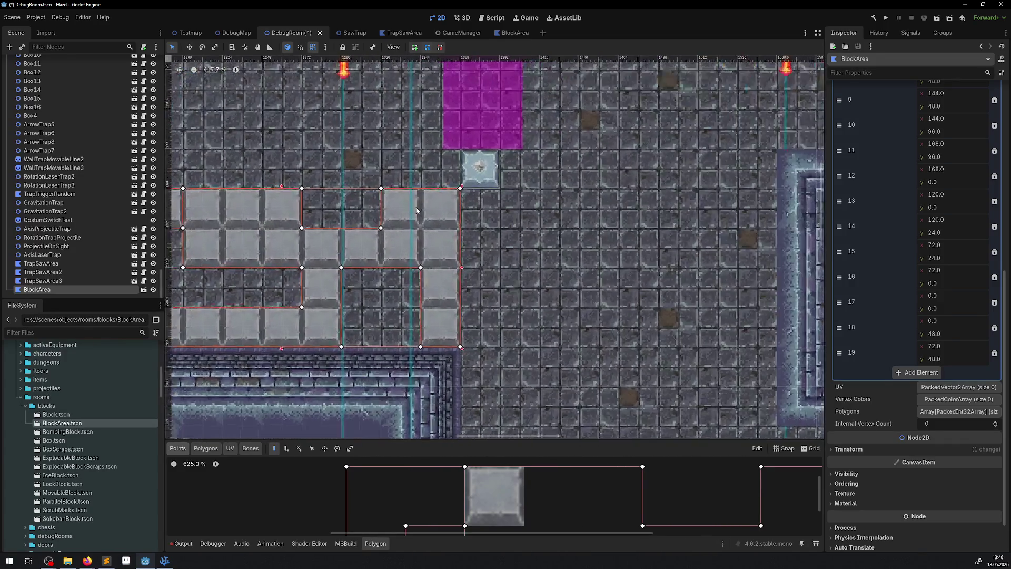
{"action": "left_click", "coordinate": [435, 184]}
{"action": "mouse_move", "coordinate": [434, 184]}
{"action": "left_mouse_down"}
{"action": "mouse_move", "coordinate": [421, 213]}
{"action": "mouse_move", "coordinate": [421, 184]}
{"action": "mouse_move", "coordinate": [421, 232]}
{"action": "left_mouse_up"}
{"action": "left_click", "coordinate": [470, 227]}
- Preview the outline, then insert a left-edge vertex to pull out a one-block ledge
{"action": "left_click", "coordinate": [504, 254]}
{"action": "scroll", "coordinate": [510, 247], "scroll_direction": "down", "scroll_amount": 5}
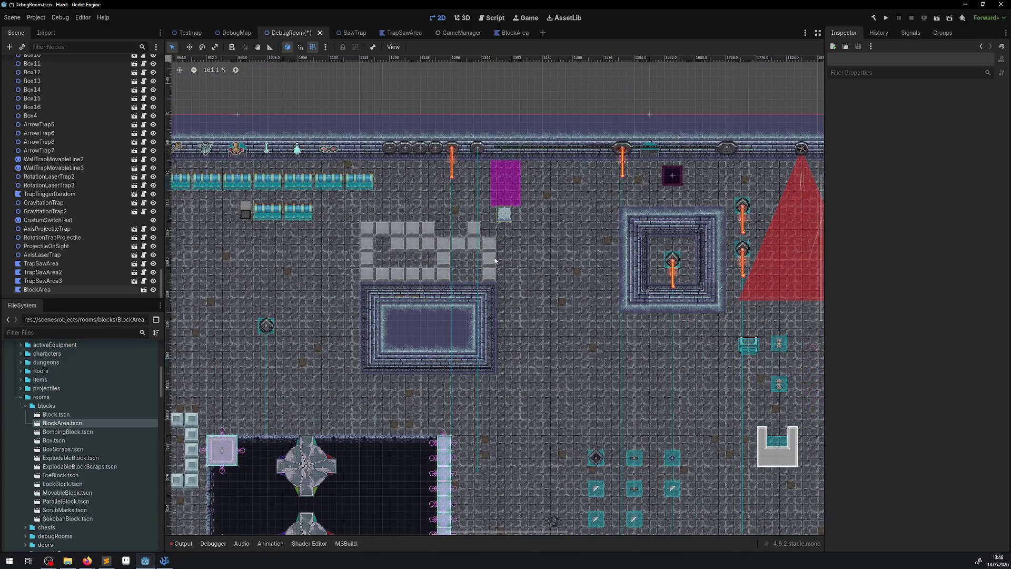
{"action": "scroll", "coordinate": [488, 259], "scroll_direction": "up", "scroll_amount": 3}
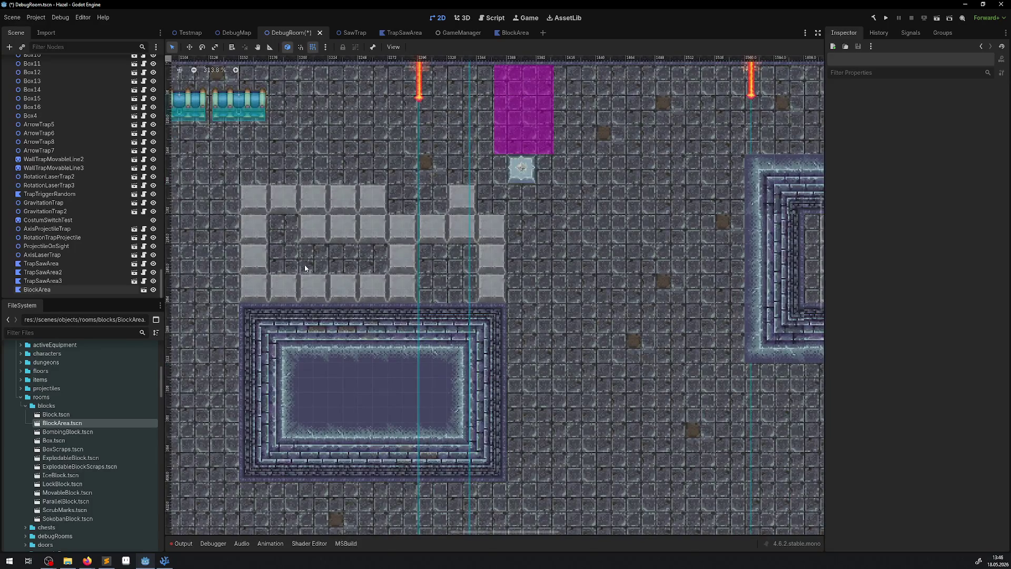
{"action": "left_click", "coordinate": [437, 265]}
{"action": "scroll", "coordinate": [638, 281], "scroll_direction": "left", "scroll_amount": 5}
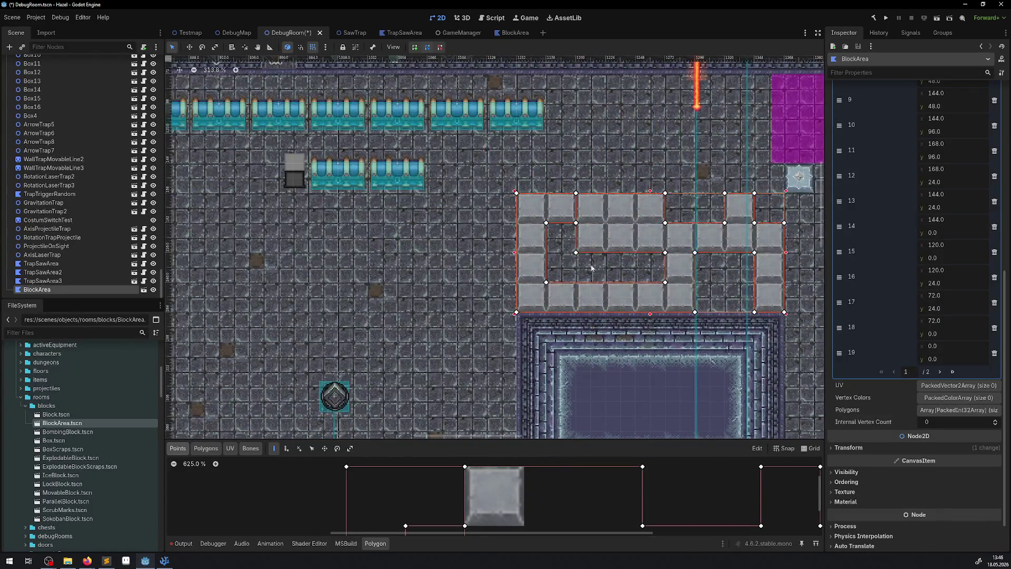
{"action": "left_click", "coordinate": [516, 252]}
{"action": "mouse_move", "coordinate": [517, 267]}
{"action": "left_mouse_down"}
{"action": "mouse_move", "coordinate": [458, 268]}
{"action": "mouse_move", "coordinate": [465, 253]}
{"action": "mouse_move", "coordinate": [457, 252]}
{"action": "mouse_move", "coordinate": [458, 286]}
{"action": "mouse_move", "coordinate": [526, 286]}
{"action": "mouse_move", "coordinate": [516, 283]}
{"action": "left_mouse_up"}
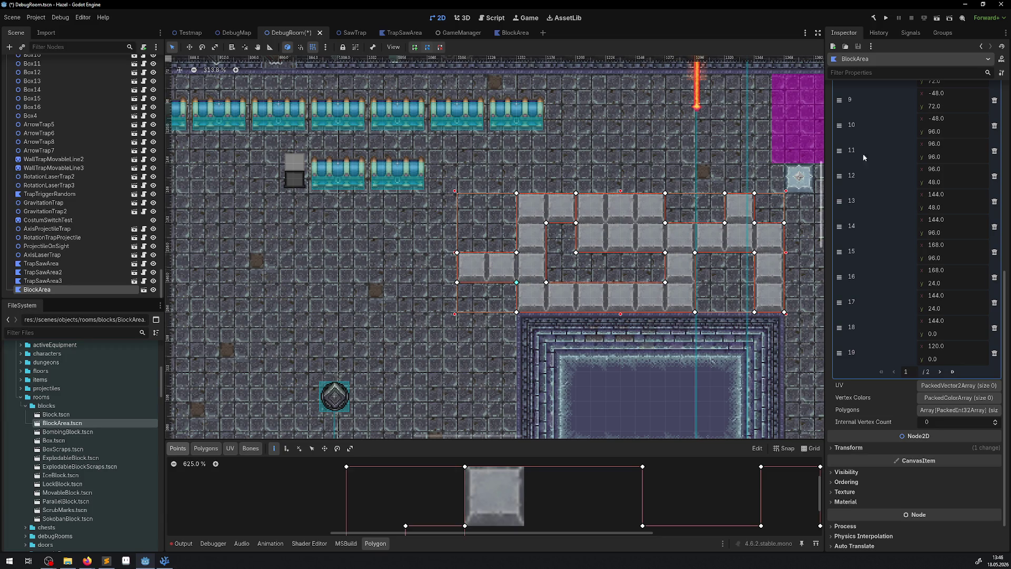
- Playtest the room maximized, walking the player right and up past the maze, then return to BlockArea
{"action": "key", "text": "F5"}
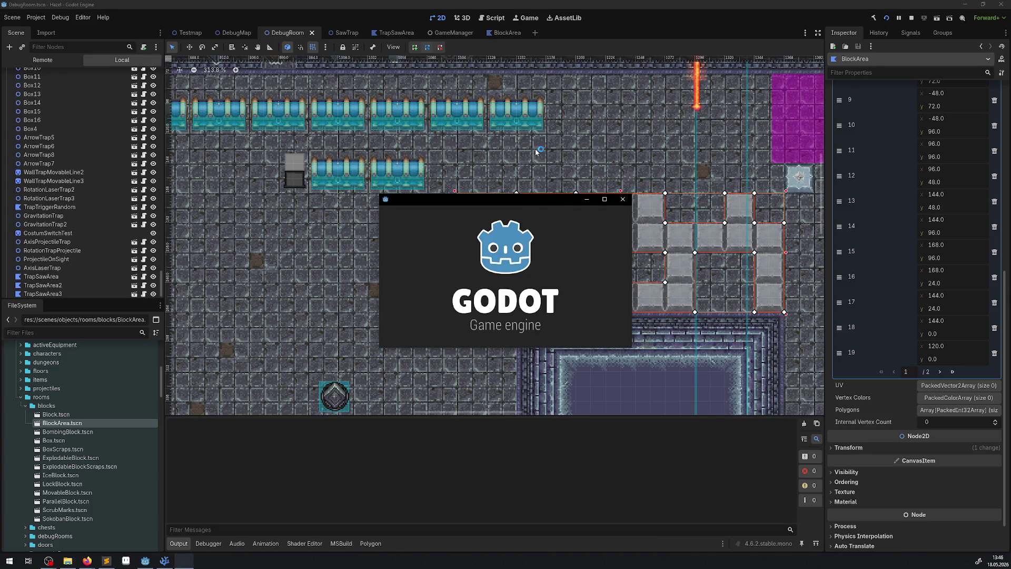
{"action": "left_click", "coordinate": [604, 199]}
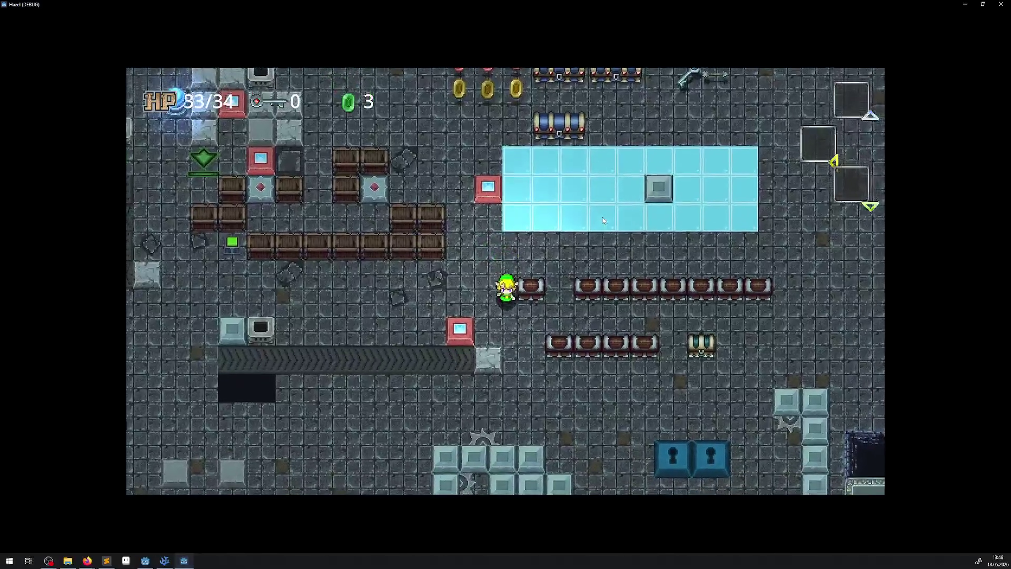
{"action": "key", "text": "Right"}
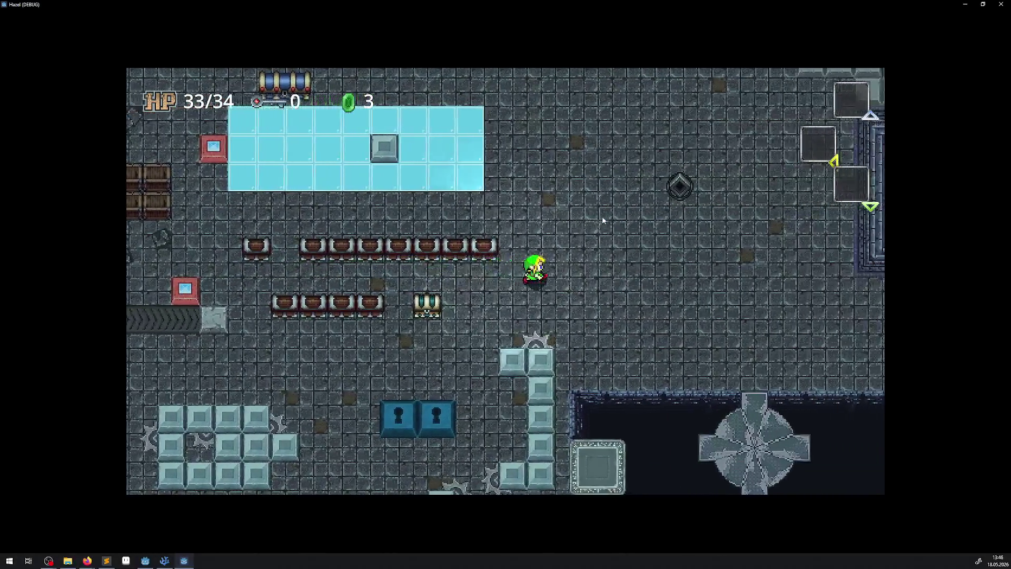
{"action": "key", "text": "Up"}
{"action": "key", "text": "Right"}
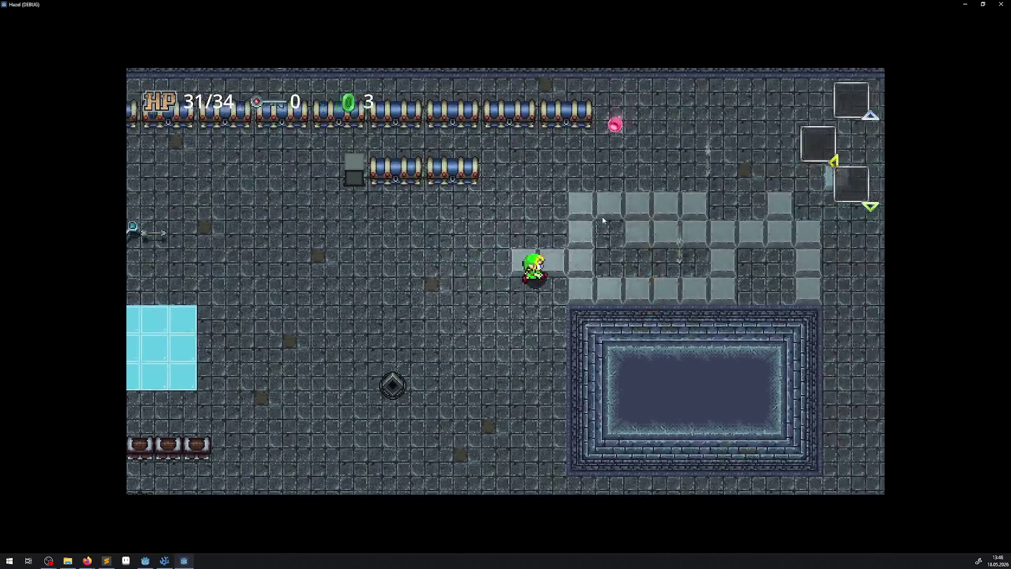
{"action": "key", "text": "Right"}
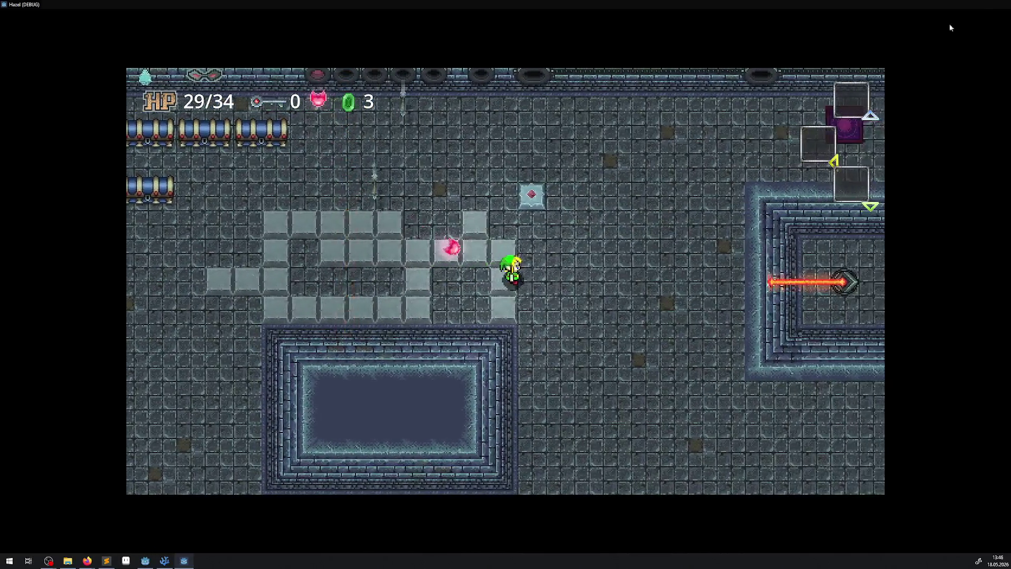
{"action": "key", "text": "F8"}
{"action": "left_click", "coordinate": [502, 33]}
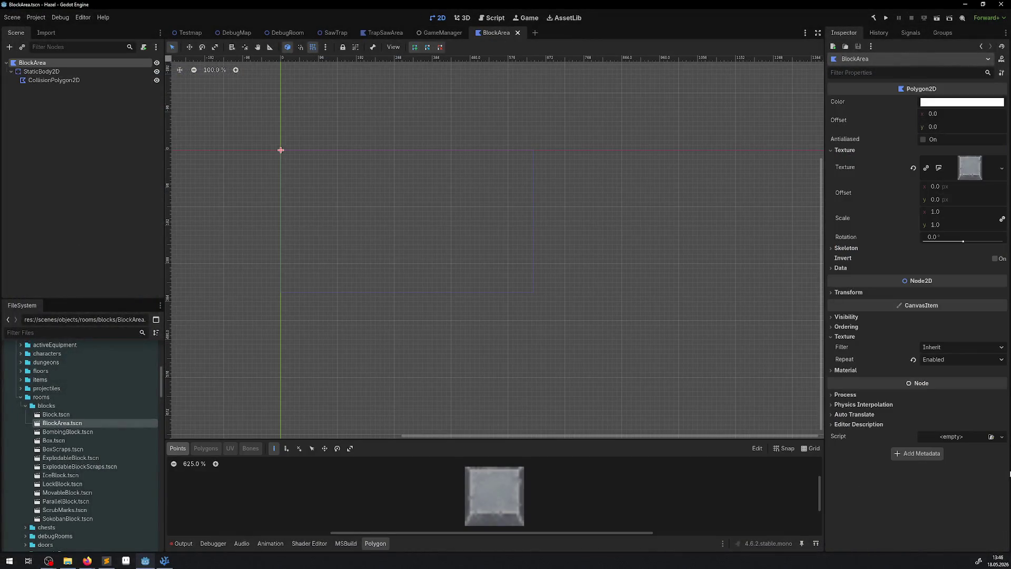
- Quick Load BlockArea.cs as the BlockArea node's script and run the project
{"action": "left_click", "coordinate": [1003, 437]}
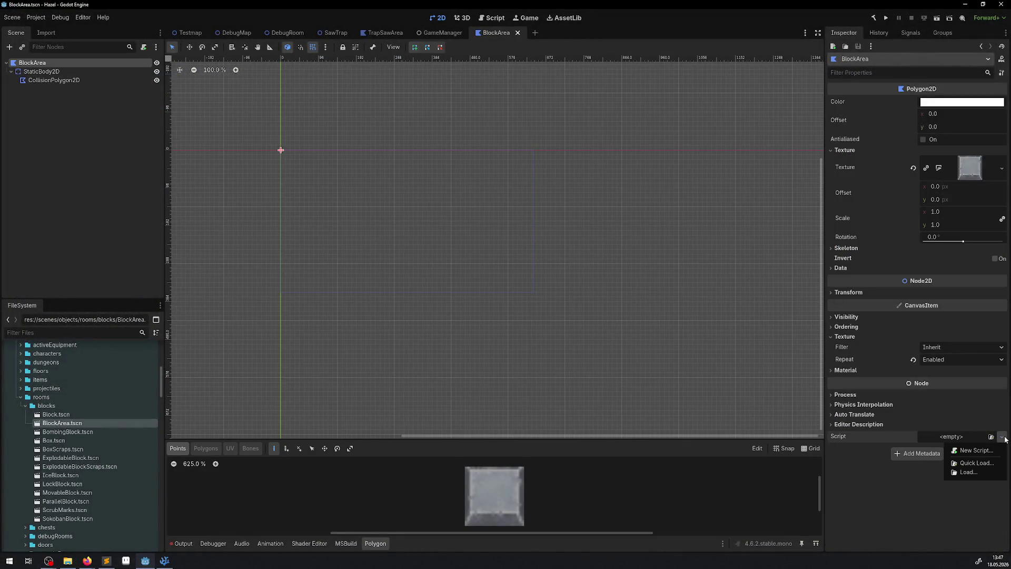
{"action": "left_click", "coordinate": [978, 462]}
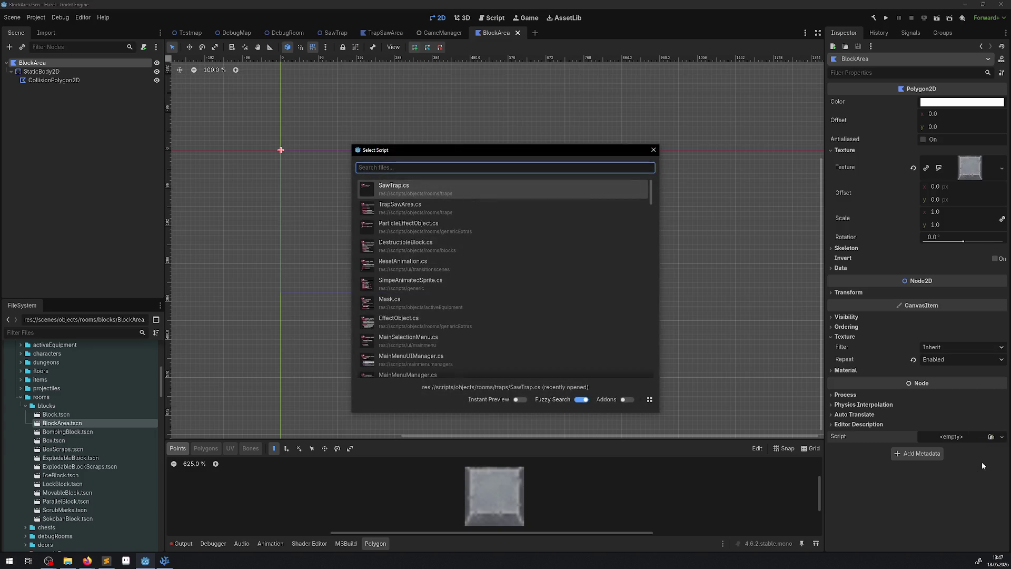
{"action": "type", "text": "block"}
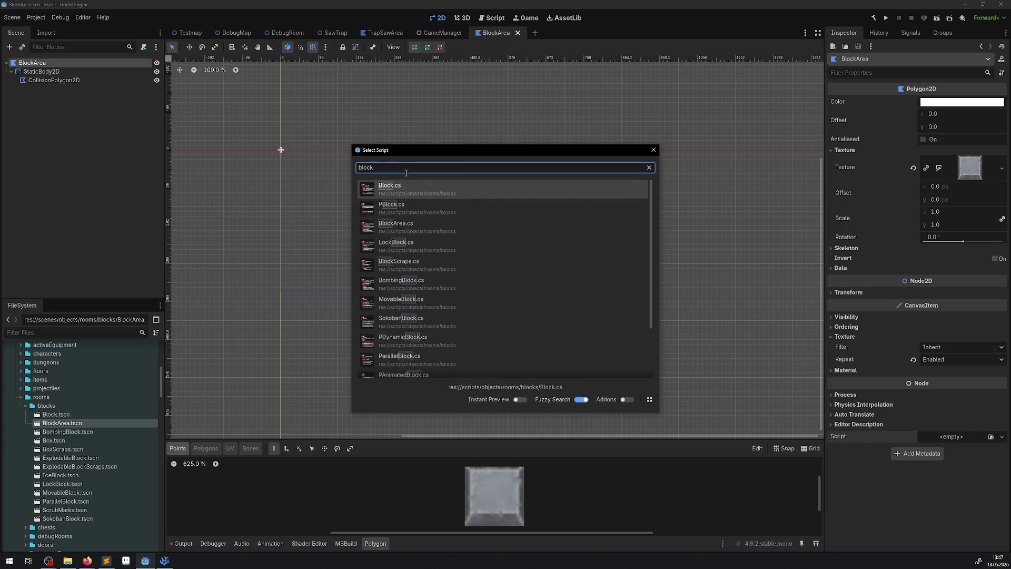
{"action": "double_click", "coordinate": [414, 227]}
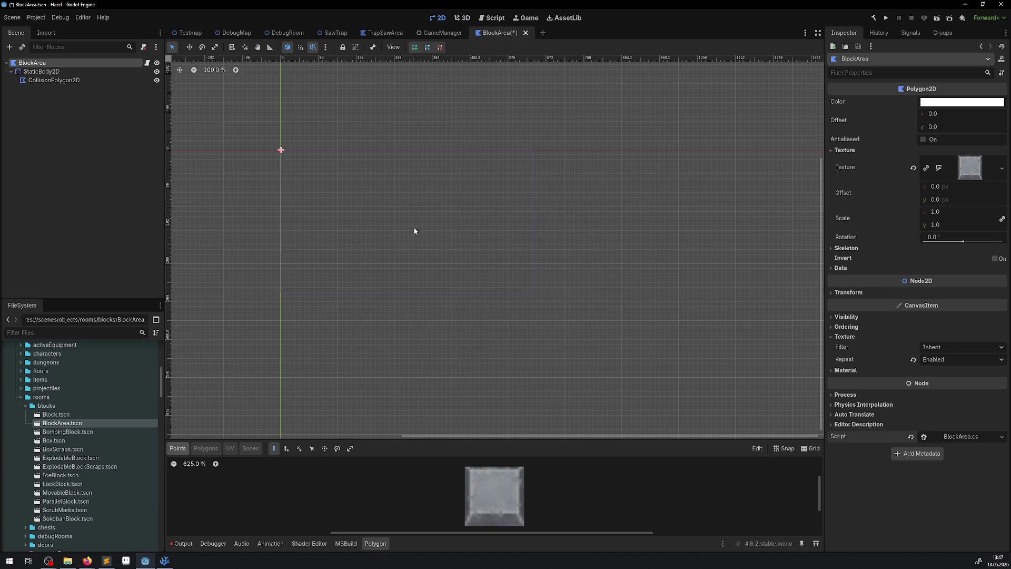
{"action": "left_click", "coordinate": [882, 18]}
{"action": "left_click", "coordinate": [887, 18]}
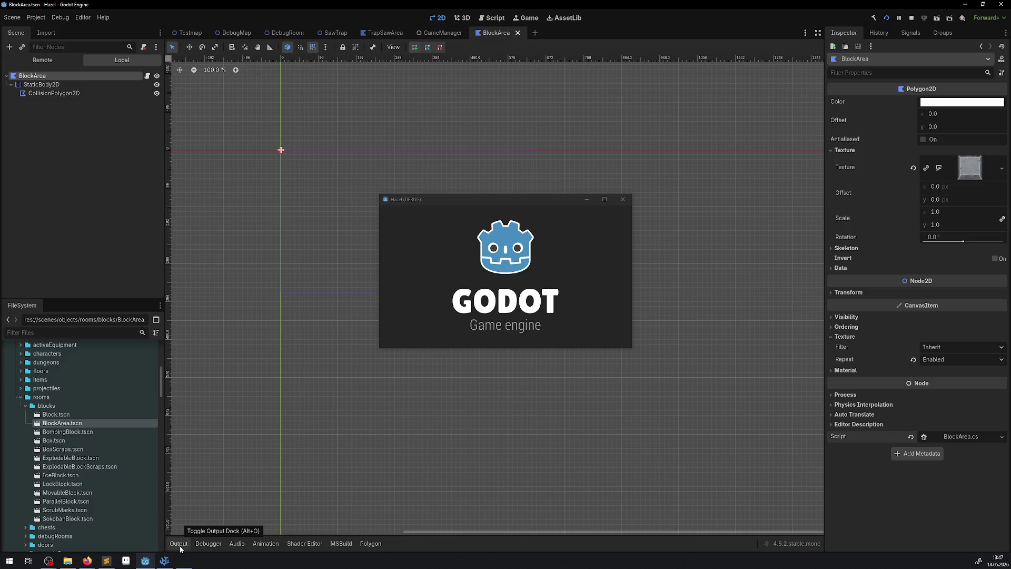
{"action": "left_click", "coordinate": [604, 199]}
{"action": "key", "text": "Right"}
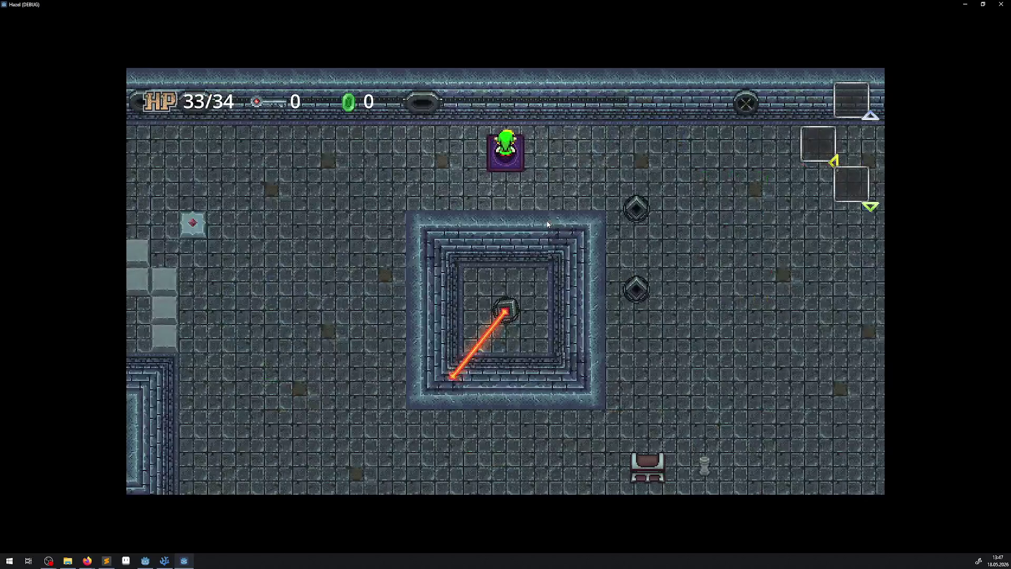
{"action": "key", "text": "Left"}
{"action": "key", "text": "Down"}
{"action": "key", "text": "Left"}
{"action": "key", "text": "Down"}
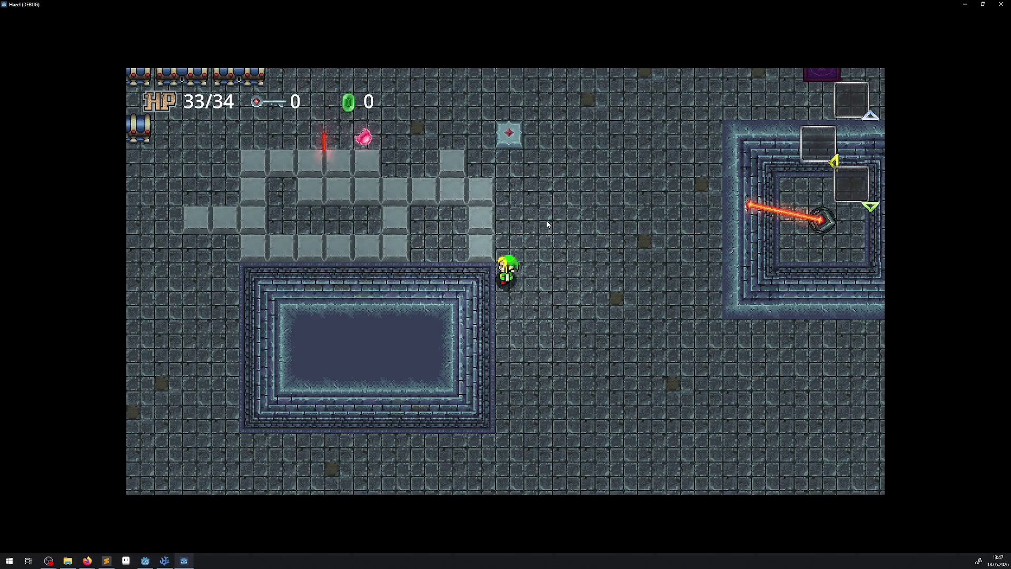
{"action": "key", "text": "Right"}
{"action": "key", "text": "Up"}
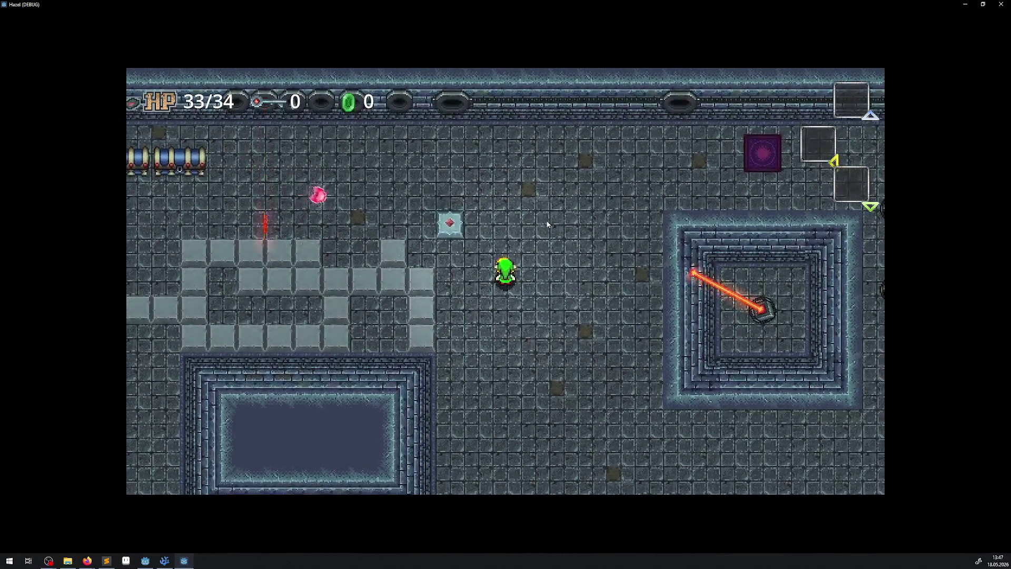
{"action": "key", "text": "Down"}
{"action": "key", "text": "Left"}
{"action": "key", "text": "Up"}
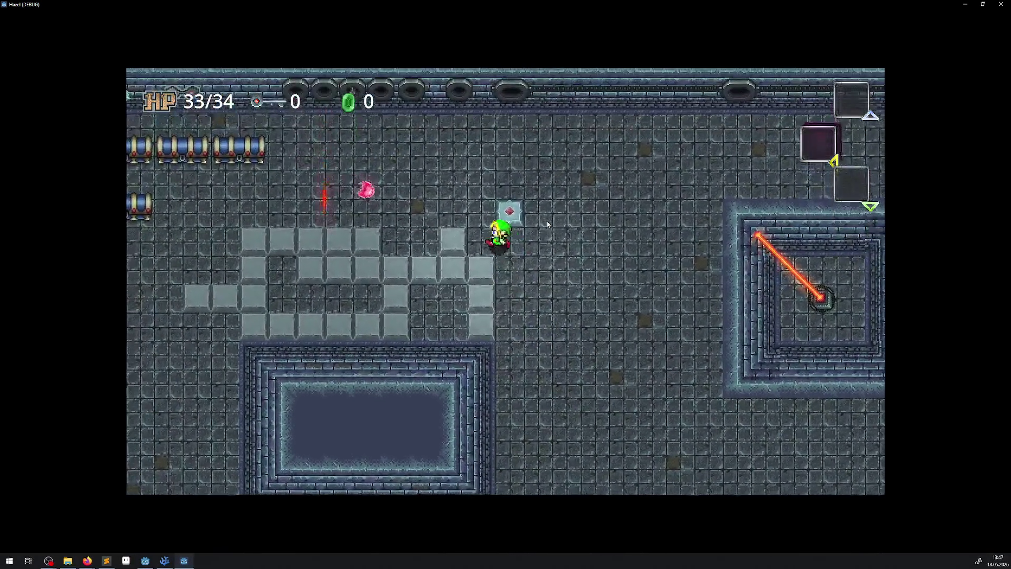
{"action": "key", "text": "Left"}
{"action": "key", "text": "Down"}
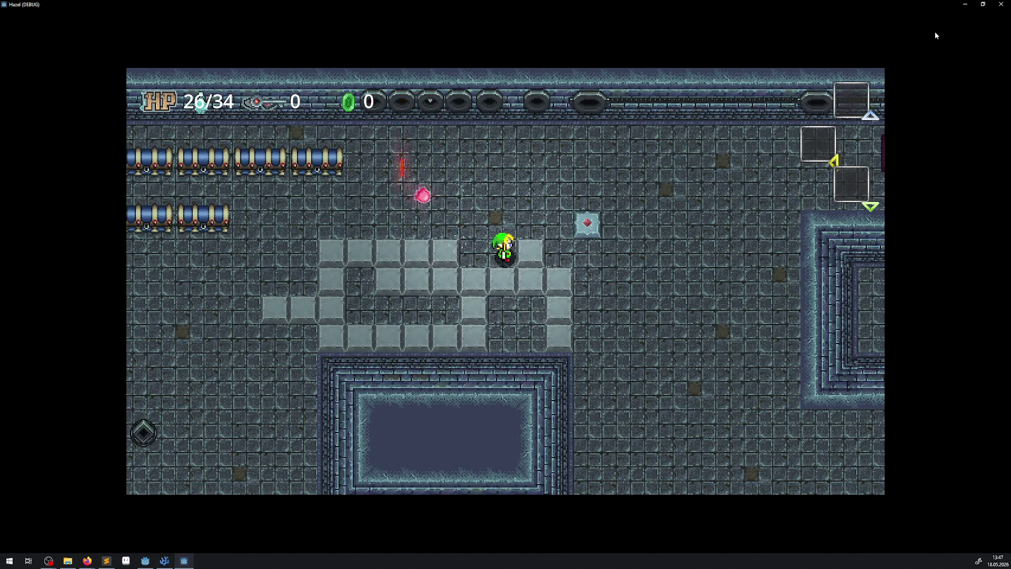
{"action": "left_click", "coordinate": [1001, 4]}
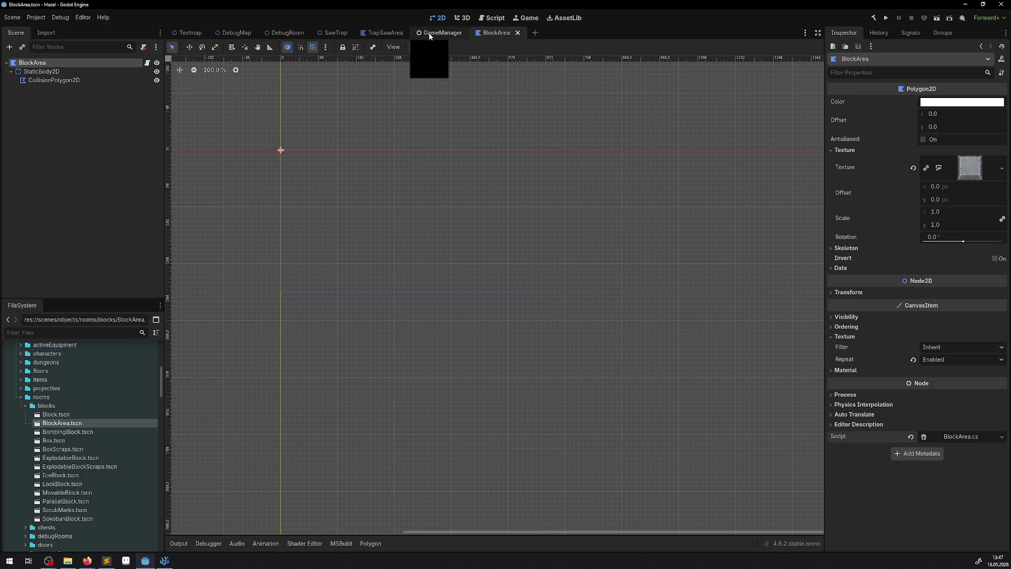
- Close the SawTrap scene and pan DebugRoom over to the movable blocks
{"action": "left_click", "coordinate": [337, 33]}
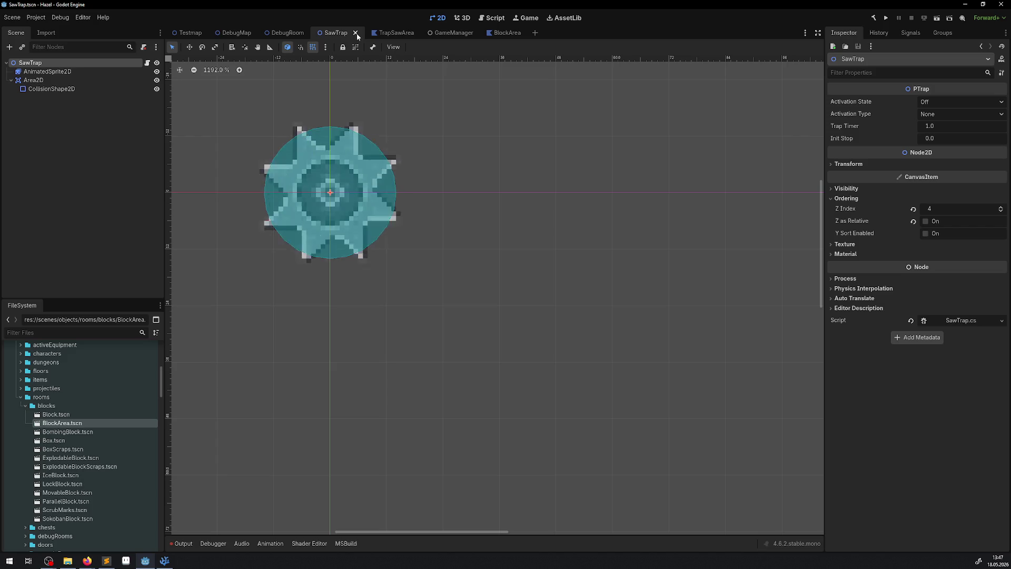
{"action": "left_click", "coordinate": [356, 33]}
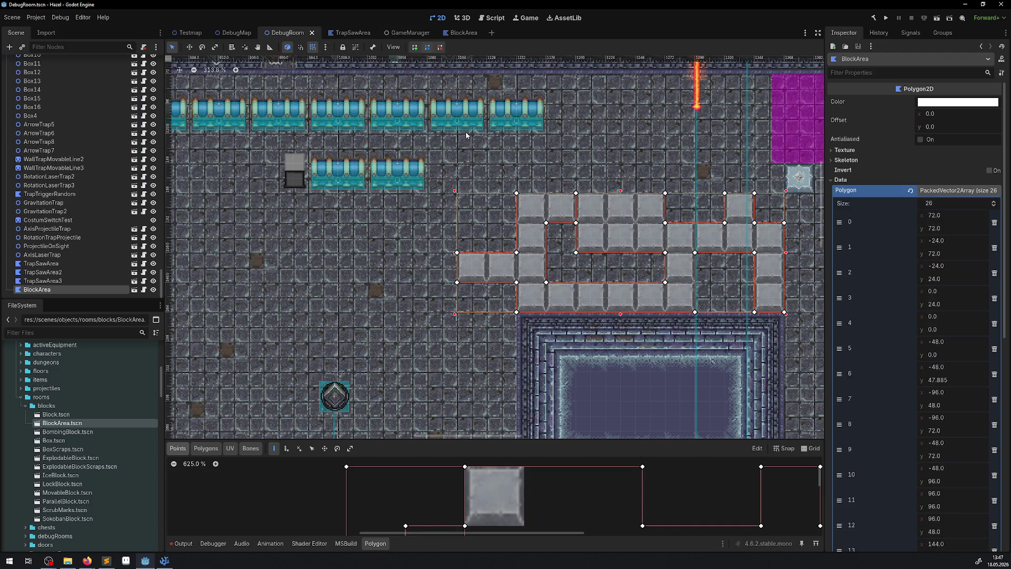
{"action": "left_click_drag", "start_coordinate": [466, 135], "coordinate": [415, 171]}
{"action": "mouse_move", "coordinate": [455, 254]}
{"action": "left_mouse_down"}
{"action": "mouse_move", "coordinate": [577, 205]}
{"action": "mouse_move", "coordinate": [686, 124]}
{"action": "left_mouse_up"}
{"action": "left_click", "coordinate": [548, 249]}
{"action": "scroll", "coordinate": [548, 248], "scroll_direction": "down", "scroll_amount": 2}
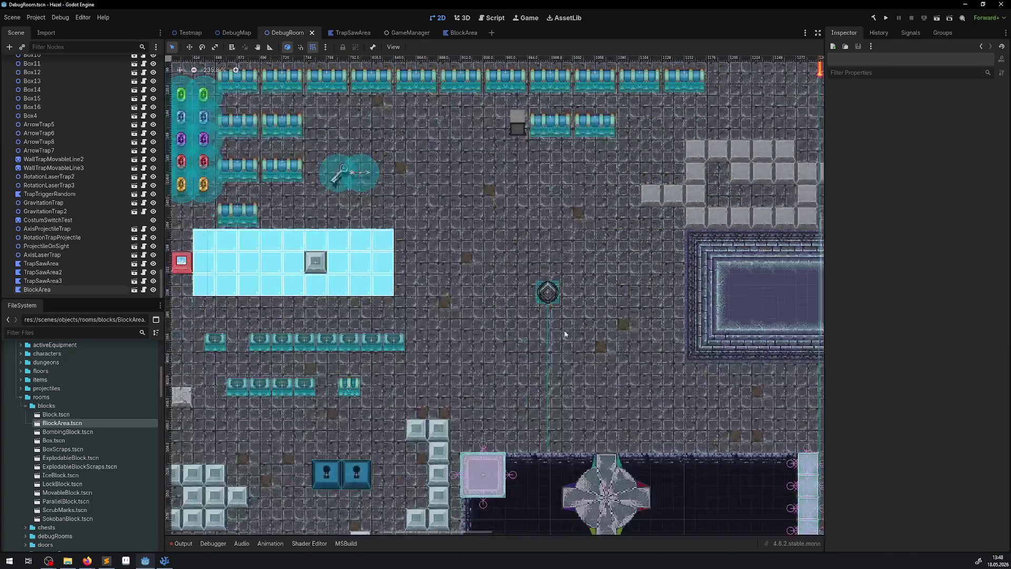
{"action": "left_click_drag", "start_coordinate": [174, 211], "coordinate": [537, 253]}
- Open MovableBlock3's scene, inspect its LightOccluder2D, then return to the BlockArea scene
{"action": "left_click", "coordinate": [370, 260]}
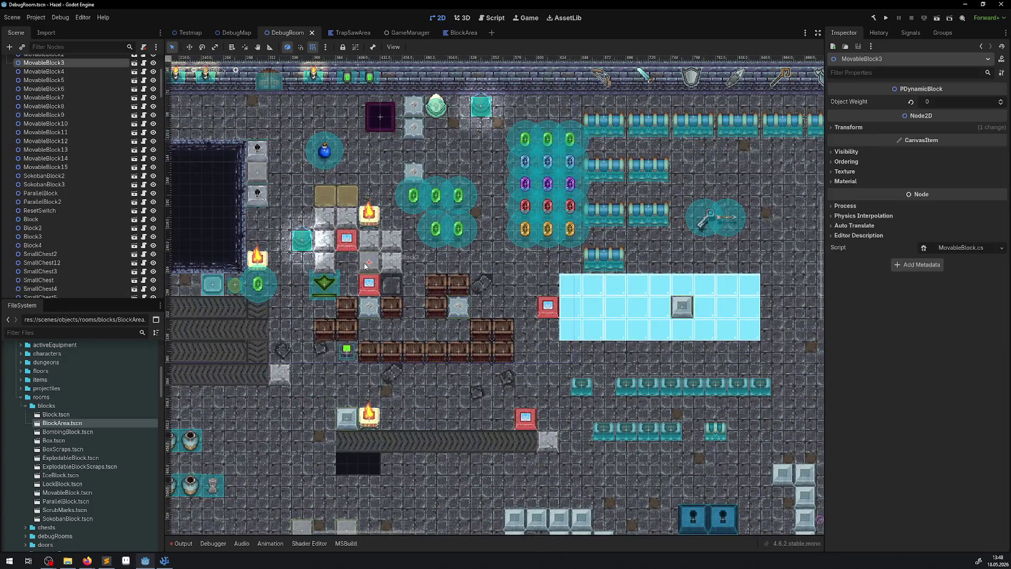
{"action": "left_click", "coordinate": [134, 63]}
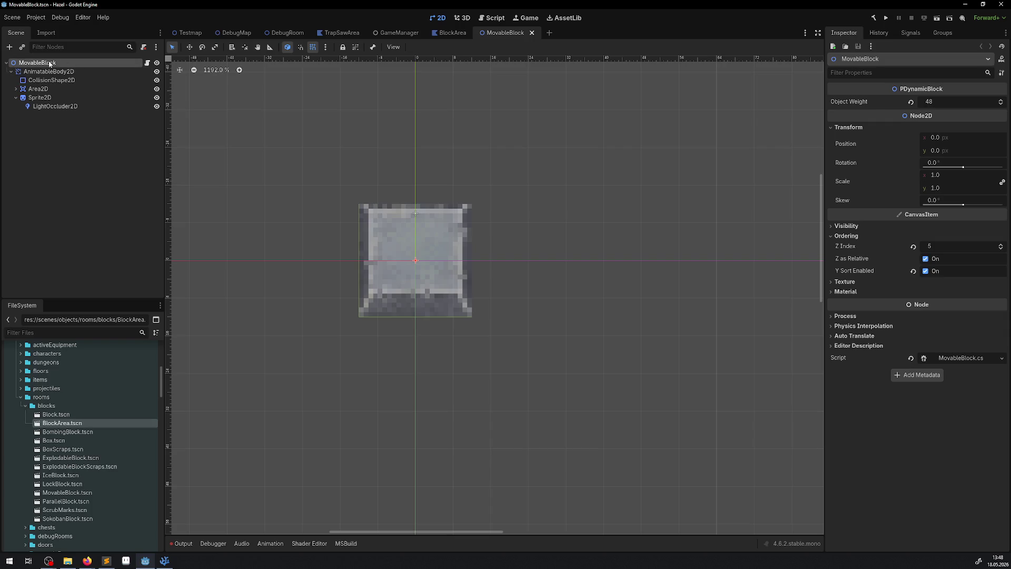
{"action": "left_click", "coordinate": [51, 108]}
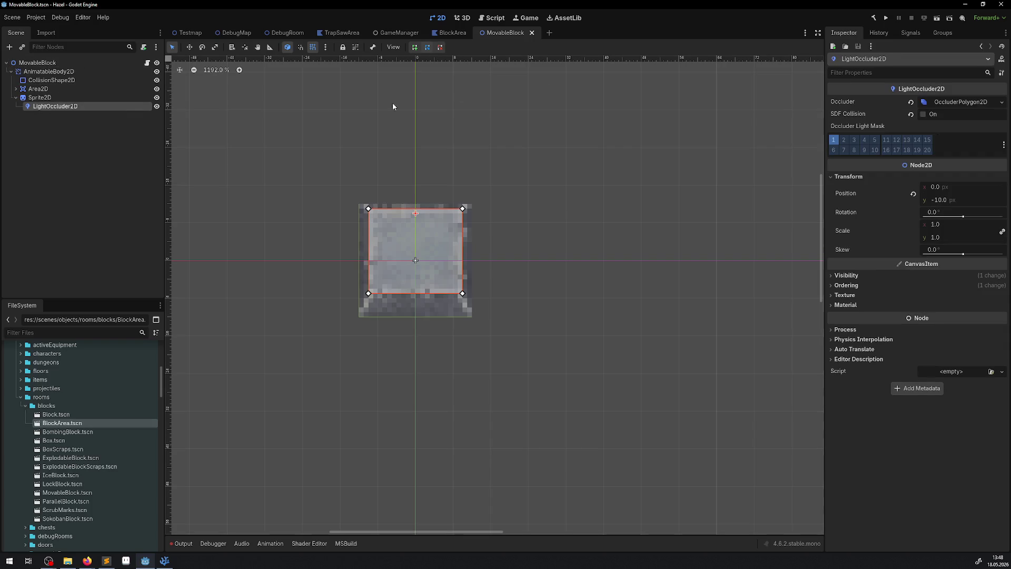
{"action": "left_click", "coordinate": [439, 33]}
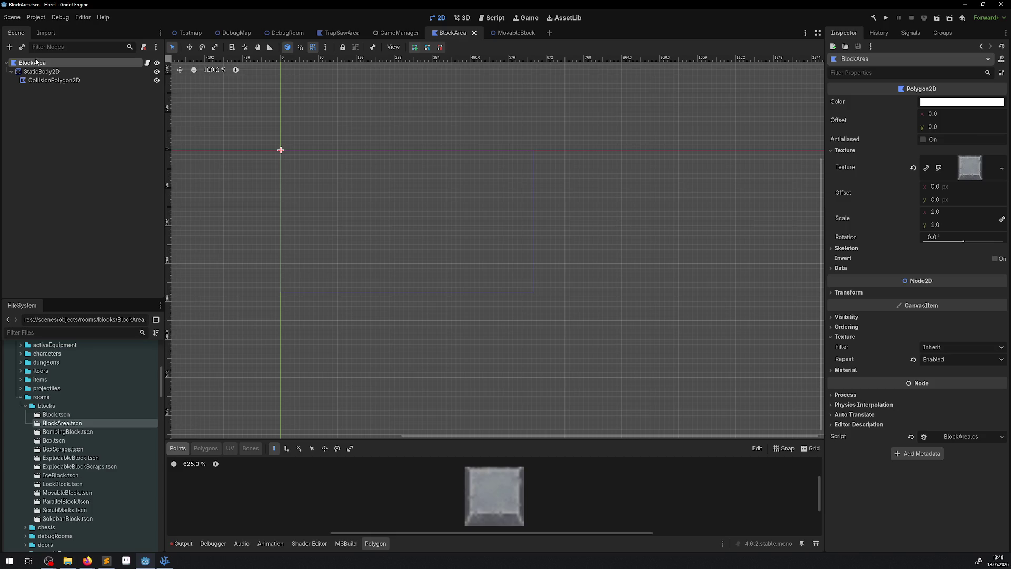
- Paste a LightOccluder2D under BlockArea, revert its occluder Polygon to empty, and save the scene
{"action": "key", "text": "ctrl+s"}
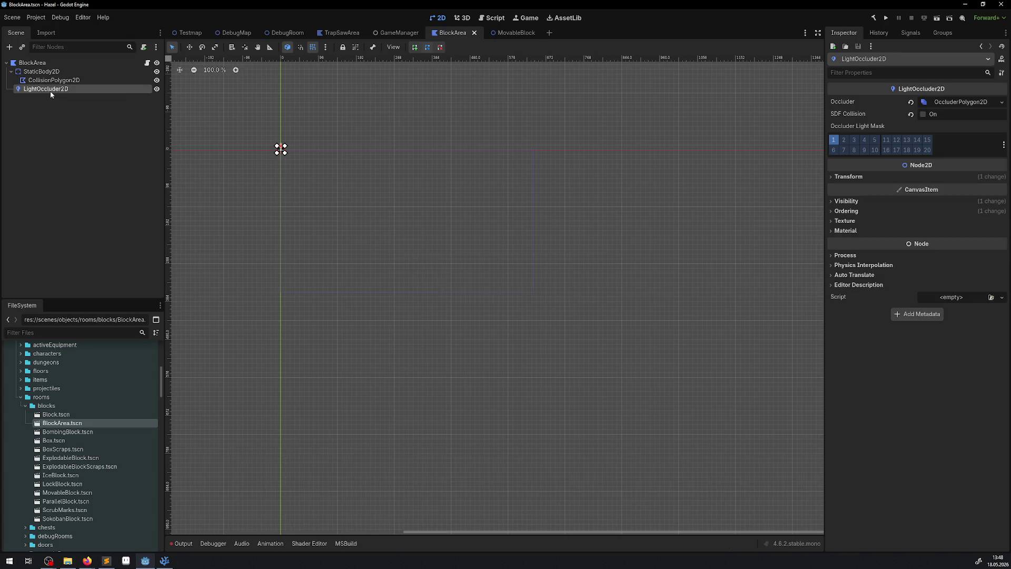
{"action": "left_click", "coordinate": [959, 102]}
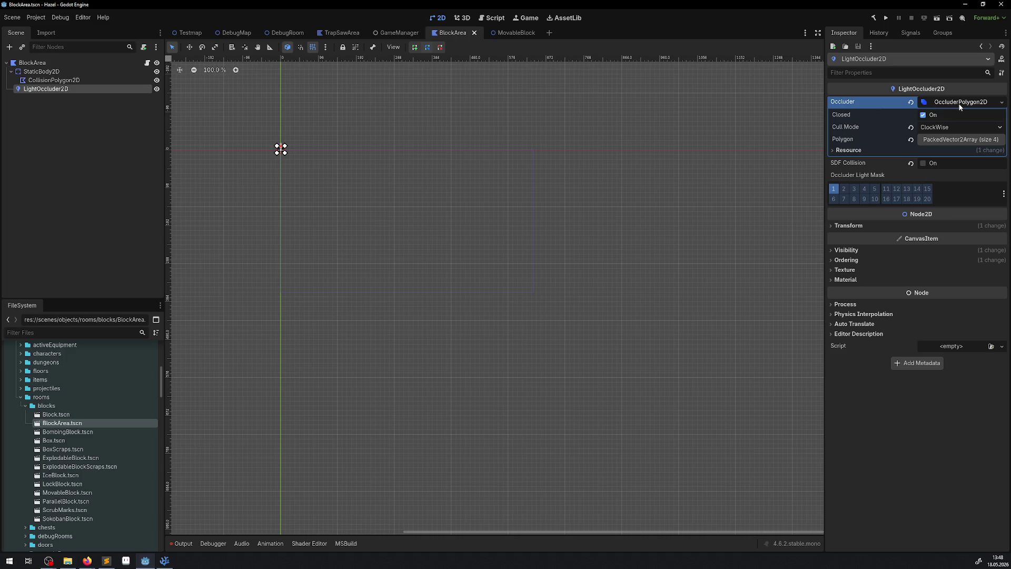
{"action": "left_click", "coordinate": [949, 139]}
{"action": "left_click", "coordinate": [910, 140]}
{"action": "key", "text": "ctrl+s"}
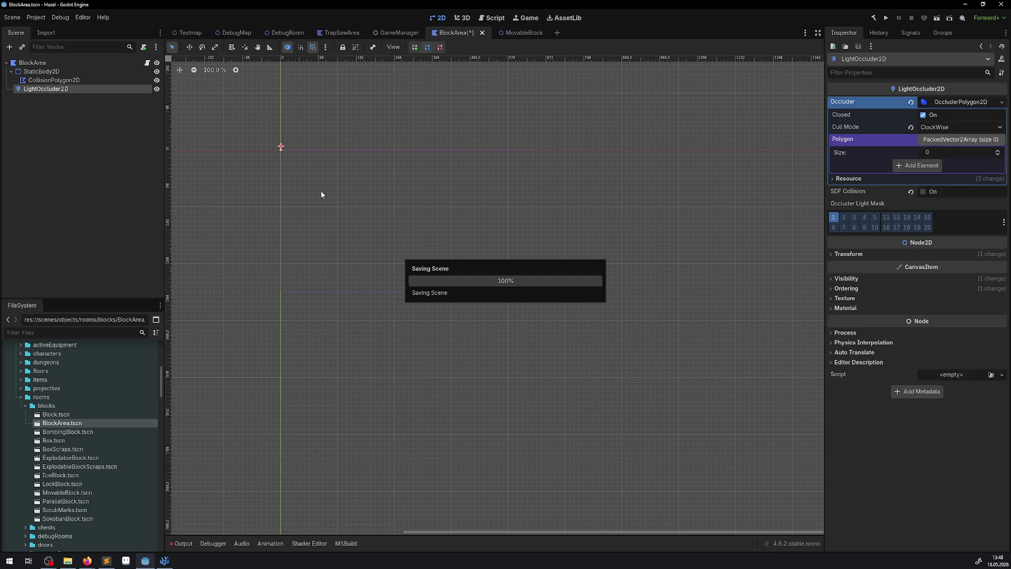
- Select nodes in the scene dock and show the Output log before moving to the code editor
{"action": "left_click", "coordinate": [43, 102]}
{"action": "left_click", "coordinate": [45, 89]}
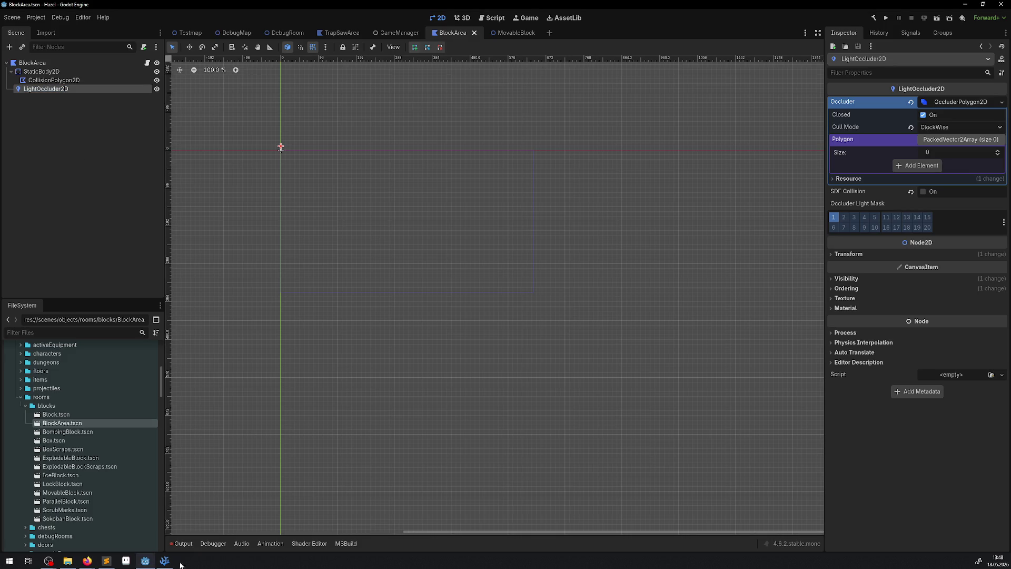
{"action": "left_click", "coordinate": [165, 560]}
{"action": "left_click", "coordinate": [164, 560]}
{"action": "left_click", "coordinate": [183, 543]}
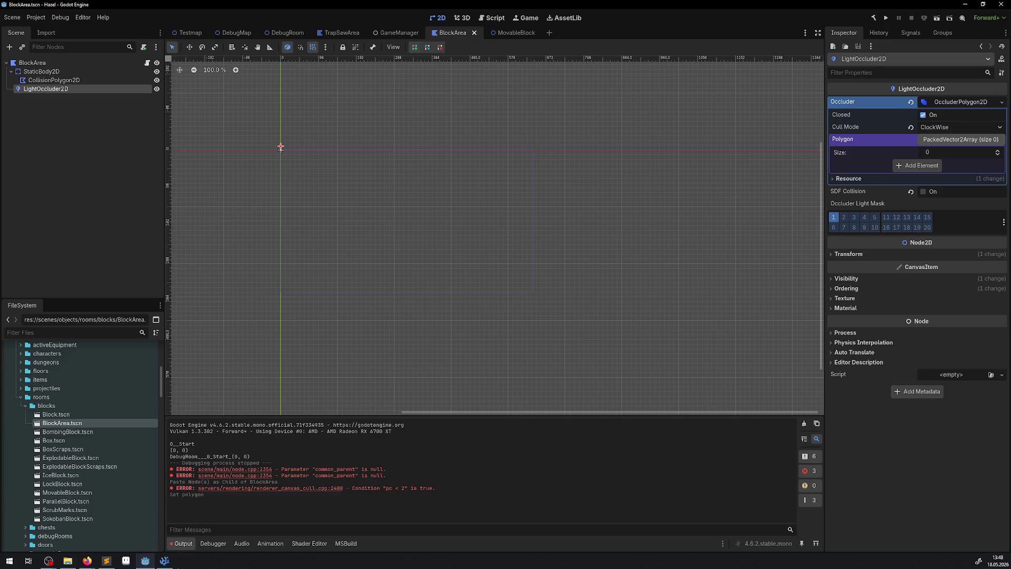
{"action": "key", "text": "alt+Tab"}
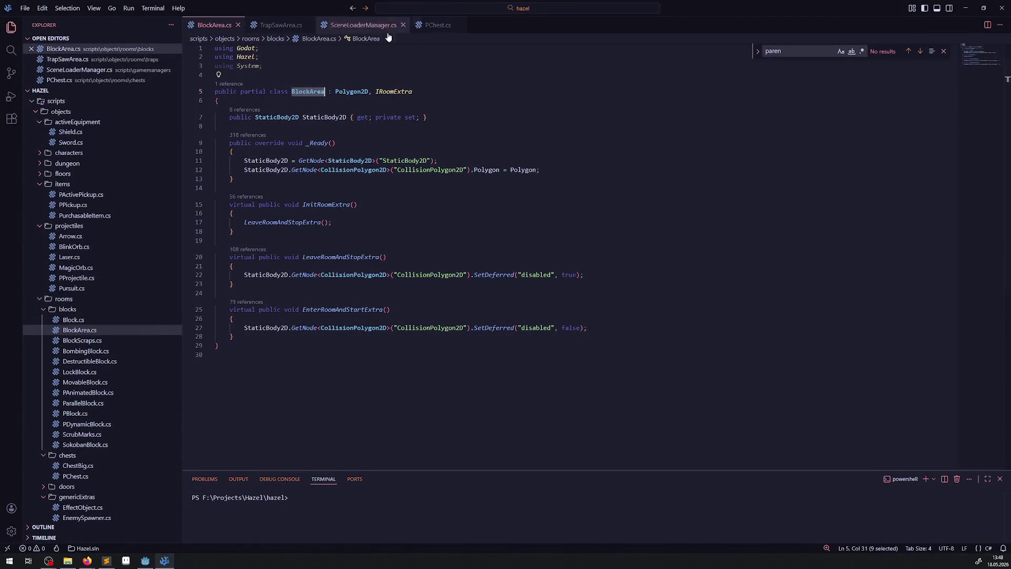
- Duplicate the StaticBody2D property into a LightOccluder2D property named LightOccluder2D
{"action": "left_click", "coordinate": [303, 118]}
{"action": "key", "text": "shift+alt+Down"}
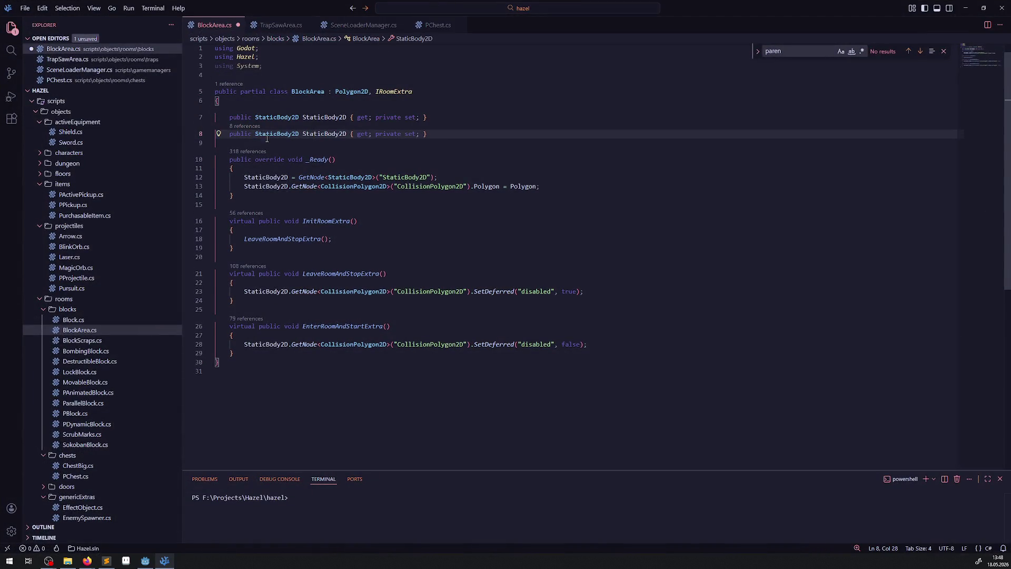
{"action": "double_click", "coordinate": [276, 133]}
{"action": "type", "text": "LightOccluder2D"}
{"action": "double_click", "coordinate": [351, 133]}
{"action": "type", "text": "LightOccluder2D"}
- Duplicate the StaticBody2D assignment in _Ready so it assigns LightOccluder2D
{"action": "left_click", "coordinate": [266, 178]}
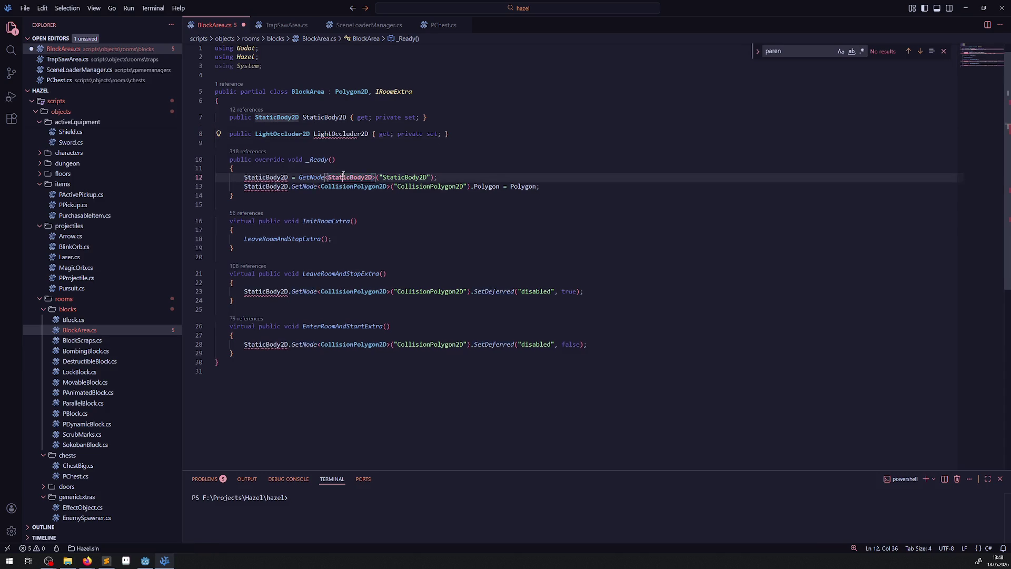
{"action": "key", "text": "shift+alt+Down"}
{"action": "double_click", "coordinate": [266, 186]}
{"action": "type", "text": "LightOccluder2D = GetNode<StaticBody2D>(\"StaticBody2D\");"}
- Duplicate the collision polygon line and begin rewriting it for LightOccluder2D
{"action": "left_click", "coordinate": [270, 195]}
{"action": "key", "text": "shift+alt+Down"}
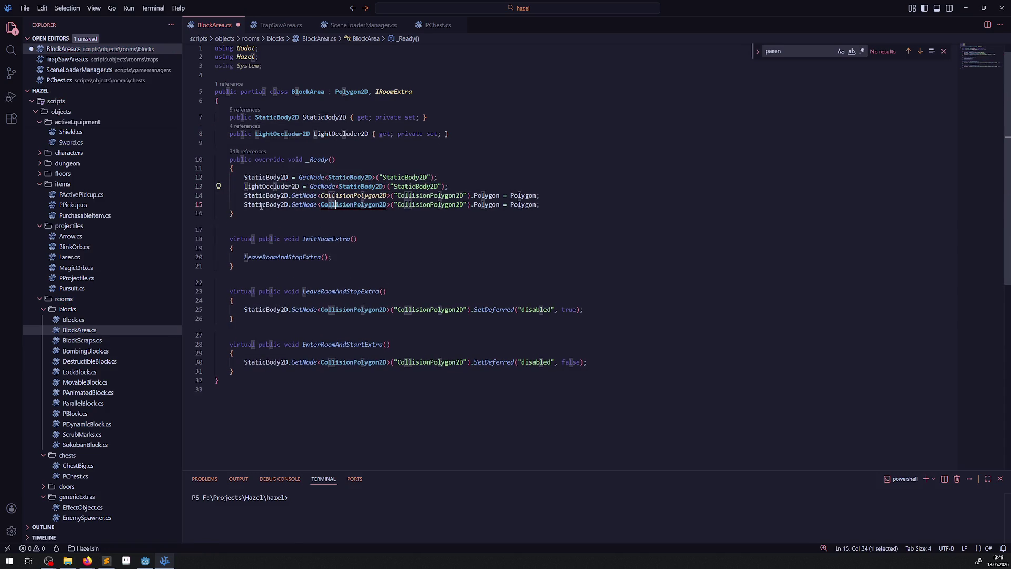
{"action": "left_click_drag", "start_coordinate": [216, 205], "coordinate": [493, 206]}
{"action": "type", "text": "LightOccluder2D.Polyg"}
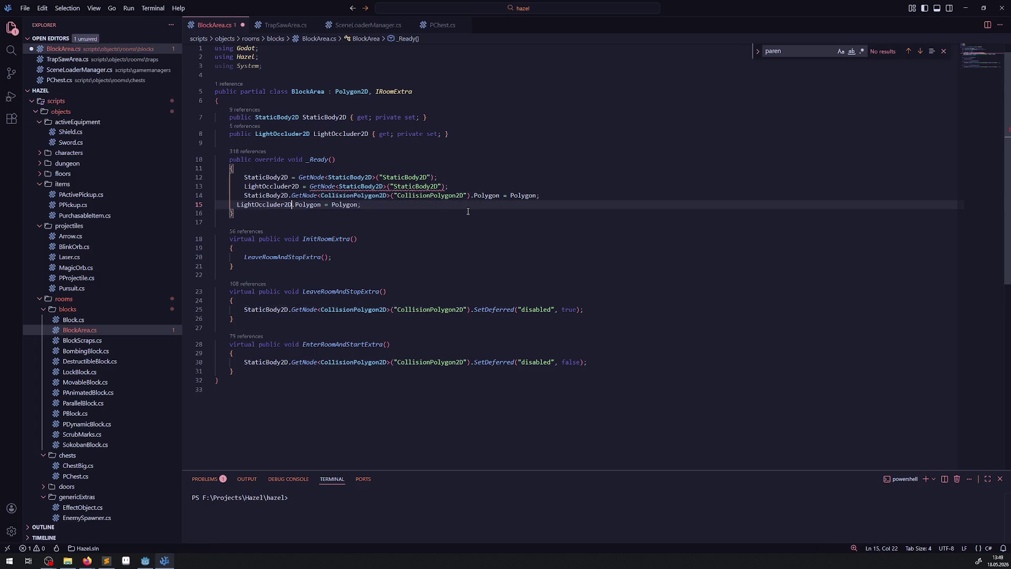
{"action": "double_click", "coordinate": [314, 205]}
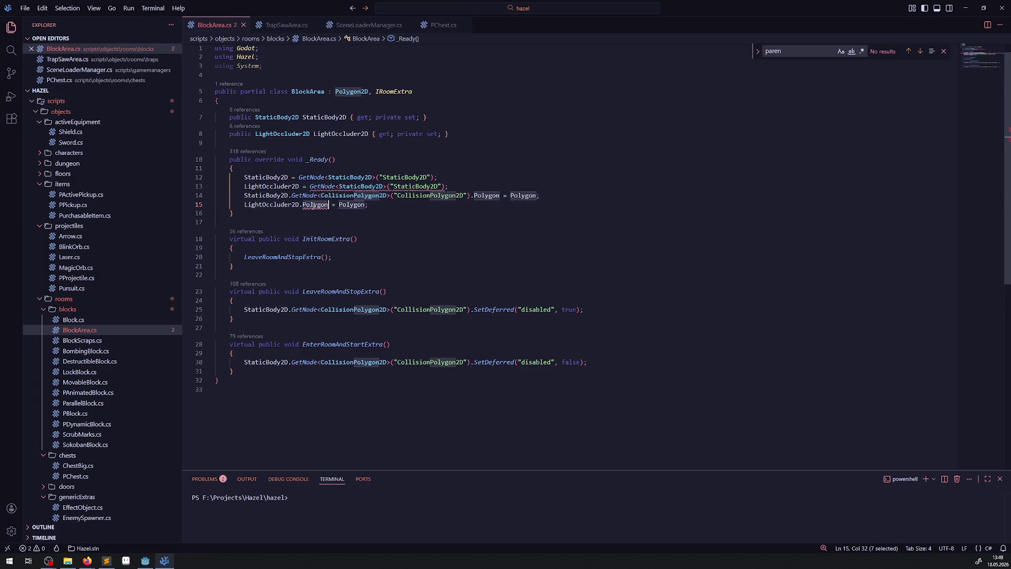
{"action": "key", "text": "ctrl+space"}
{"action": "key", "text": "BackSpace"}
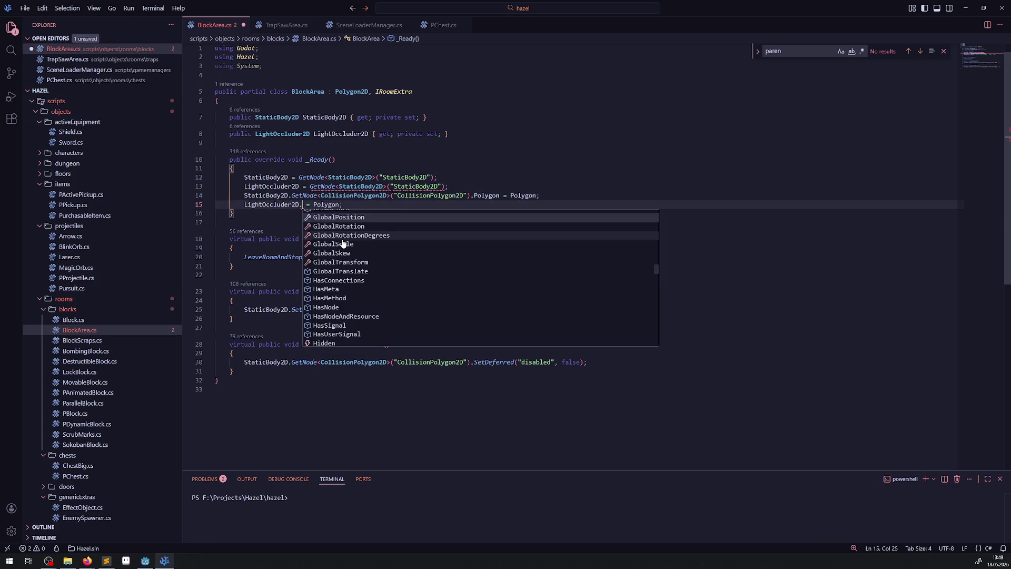
{"action": "scroll", "coordinate": [331, 221], "scroll_direction": "up", "scroll_amount": 3}
{"action": "scroll", "coordinate": [330, 221], "scroll_direction": "up", "scroll_amount": 10}
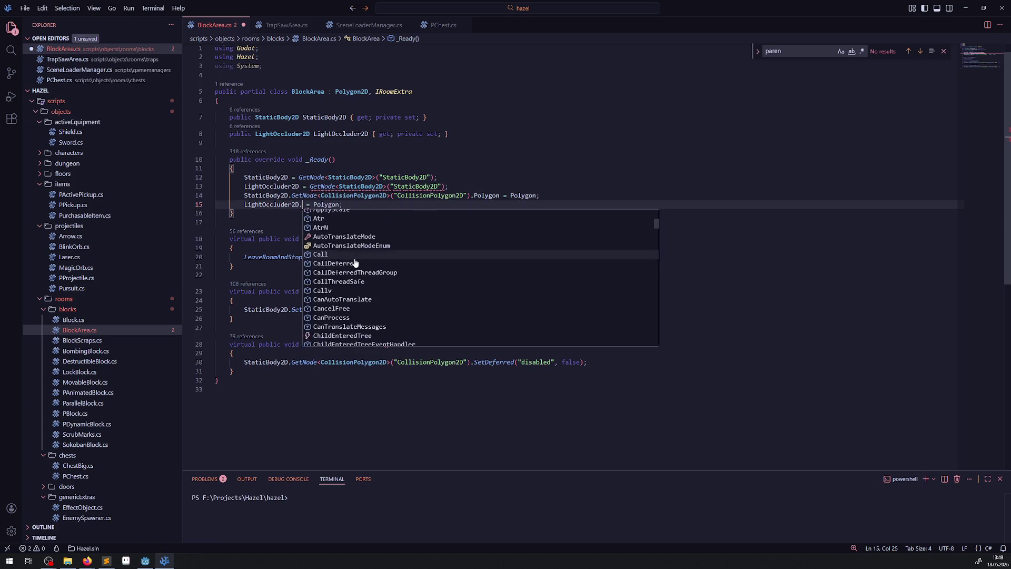
- Complete the line as LightOccluder2D.Occluder.Polygon = Polygon and save BlockArea.cs
{"action": "left_click", "coordinate": [150, 561]}
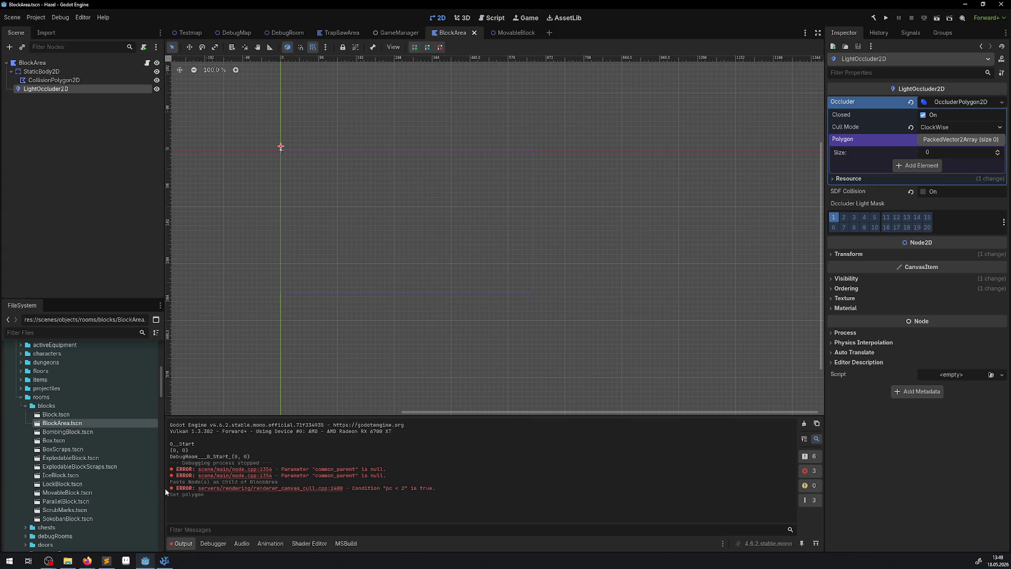
{"action": "left_click", "coordinate": [171, 561]}
{"action": "type", "text": "Occluder2D.Occ = Polygon;"}
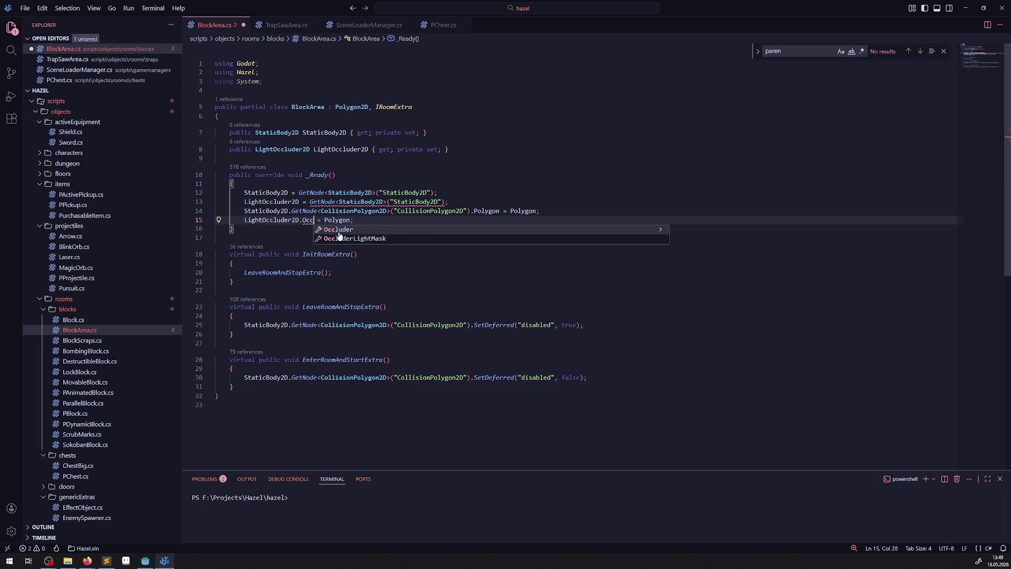
{"action": "key", "text": "Tab"}
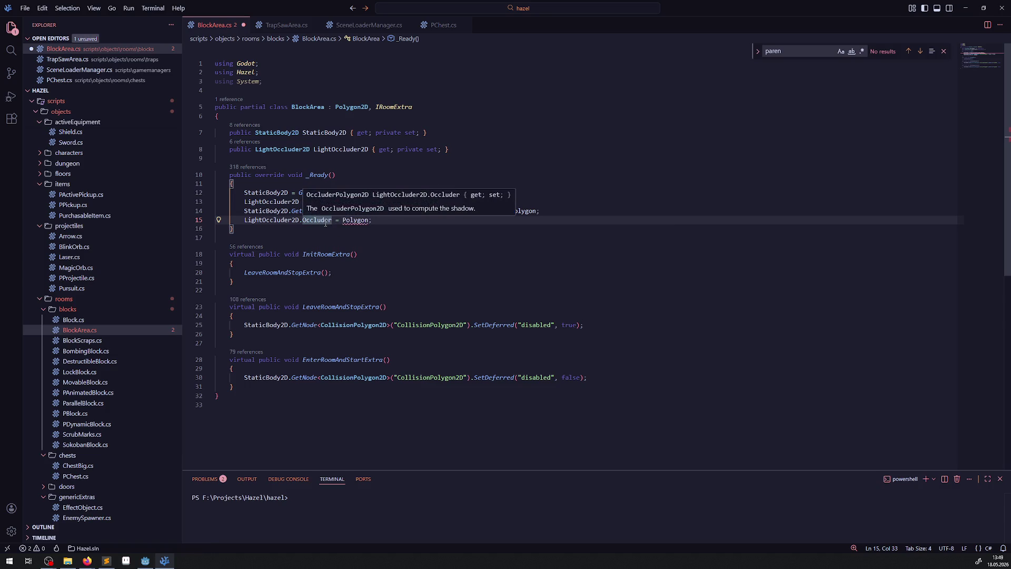
{"action": "type", "text": ".Pol"}
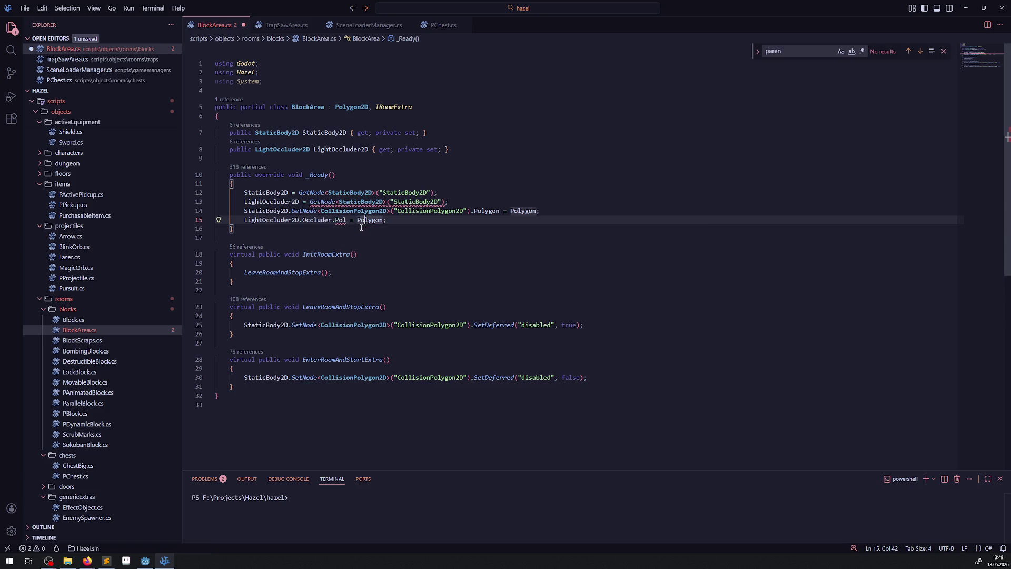
{"action": "key", "text": "Tab"}
{"action": "left_click", "coordinate": [362, 239]}
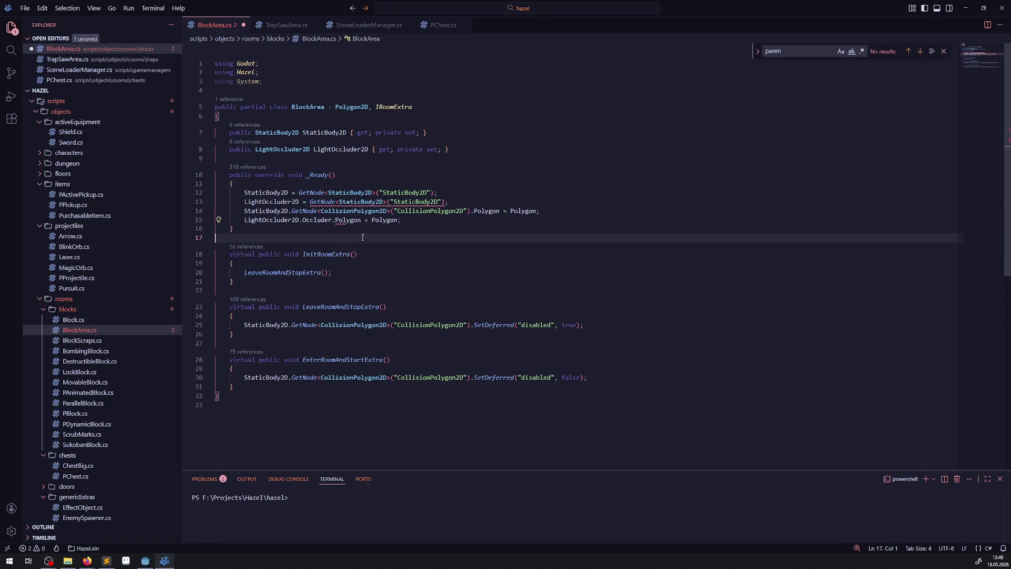
{"action": "key", "text": "ctrl+s"}
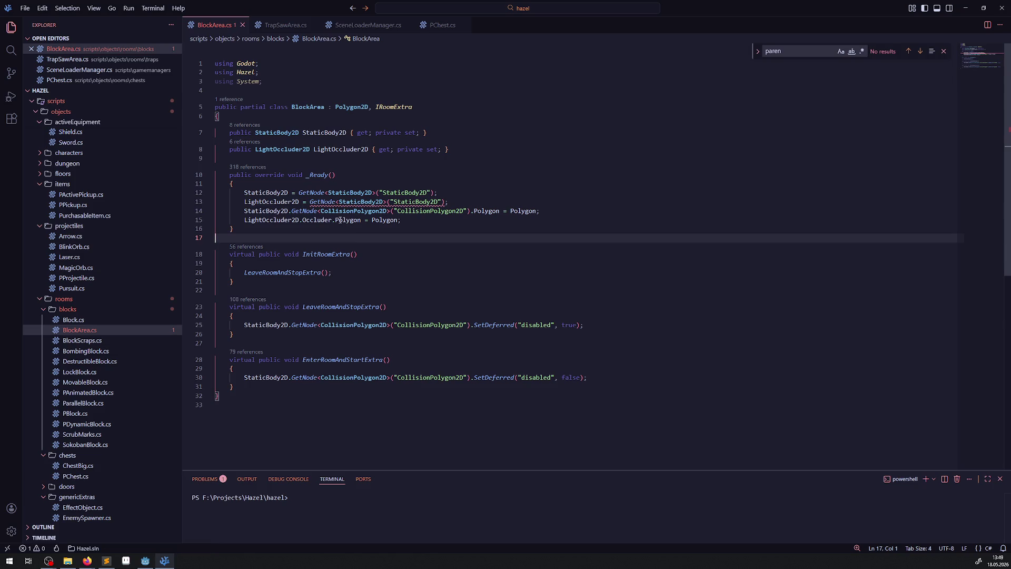
{"action": "mouse_move", "coordinate": [340, 221]}
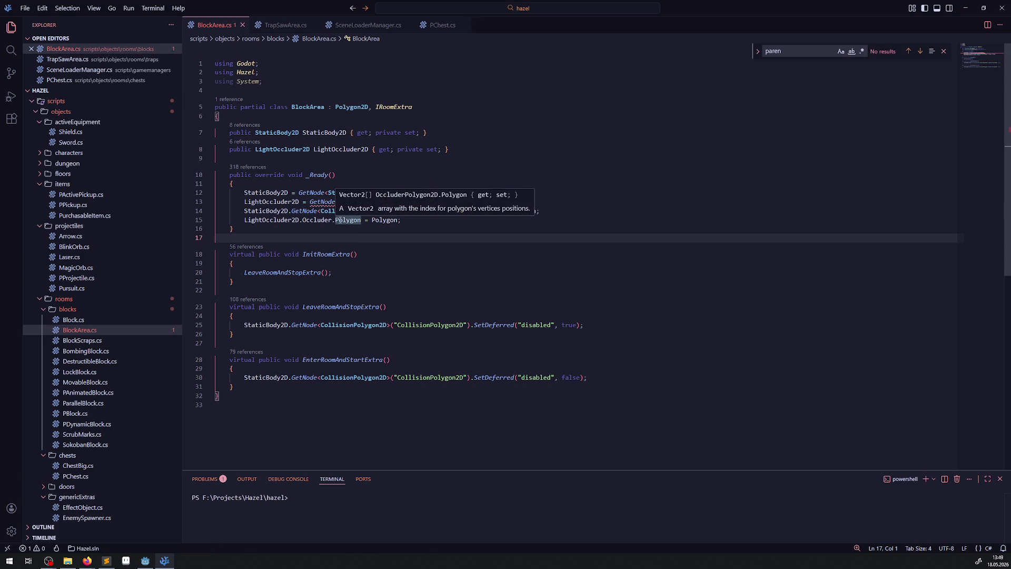
{"action": "left_click", "coordinate": [144, 560]}
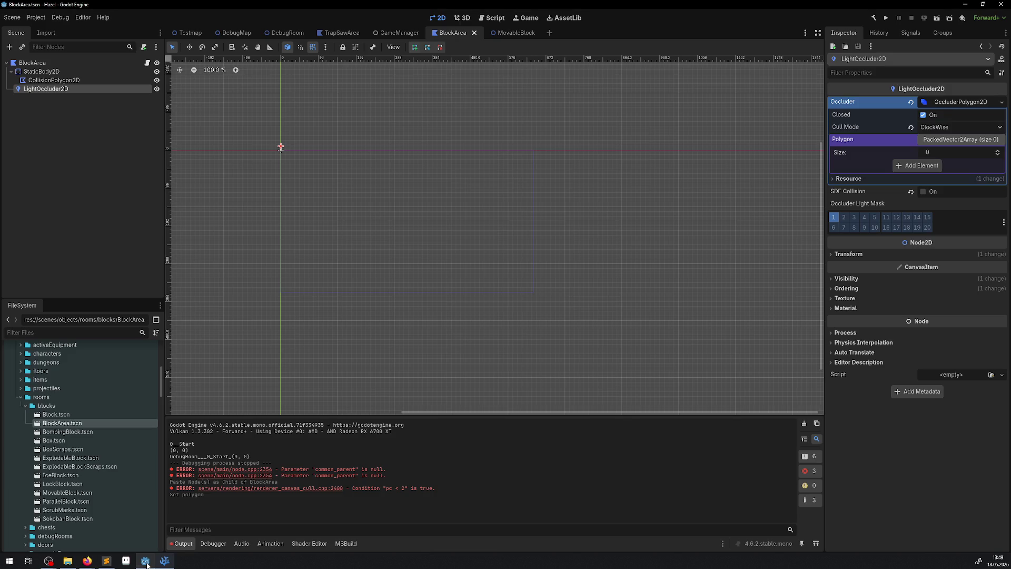
- Open DebugRoom and pan to the empty space left of the existing maze outline
{"action": "left_click", "coordinate": [289, 32]}
{"action": "left_click_drag", "start_coordinate": [558, 266], "coordinate": [248, 114]}
{"action": "left_click_drag", "start_coordinate": [526, 315], "coordinate": [374, 226]}
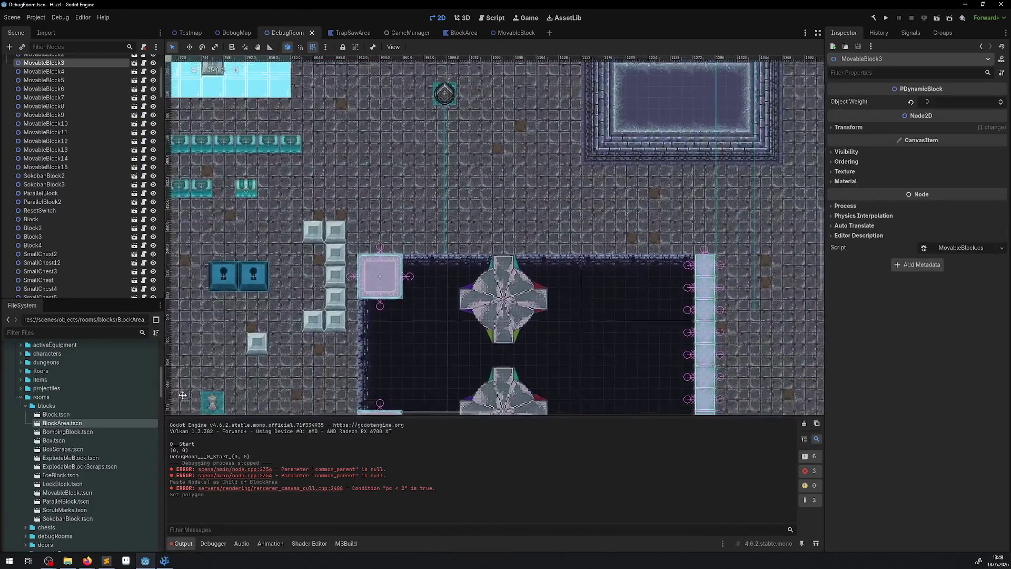
{"action": "left_click_drag", "start_coordinate": [711, 52], "coordinate": [452, 188]}
{"action": "left_click", "coordinate": [419, 106]}
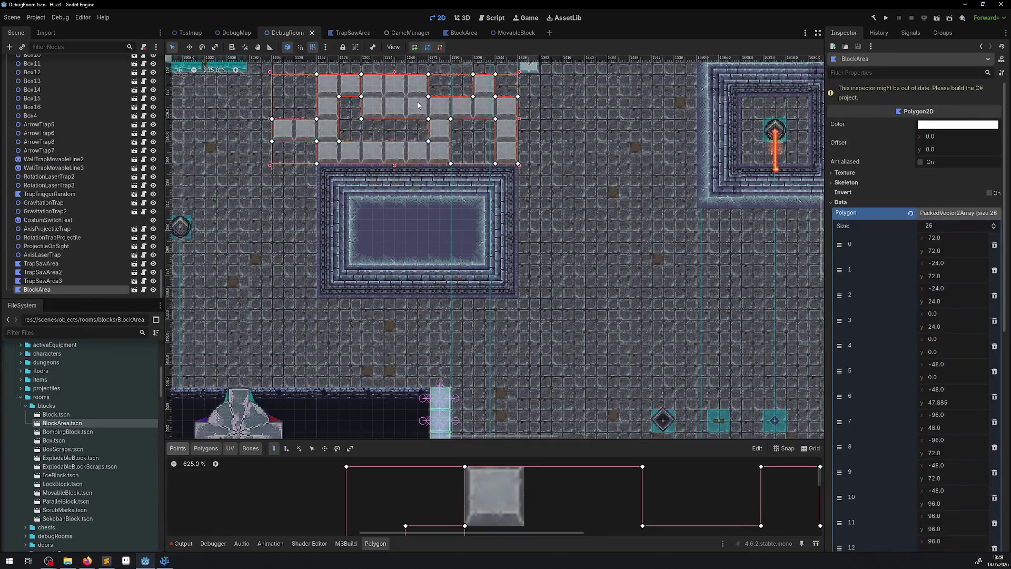
{"action": "left_click_drag", "start_coordinate": [351, 86], "coordinate": [440, 149]}
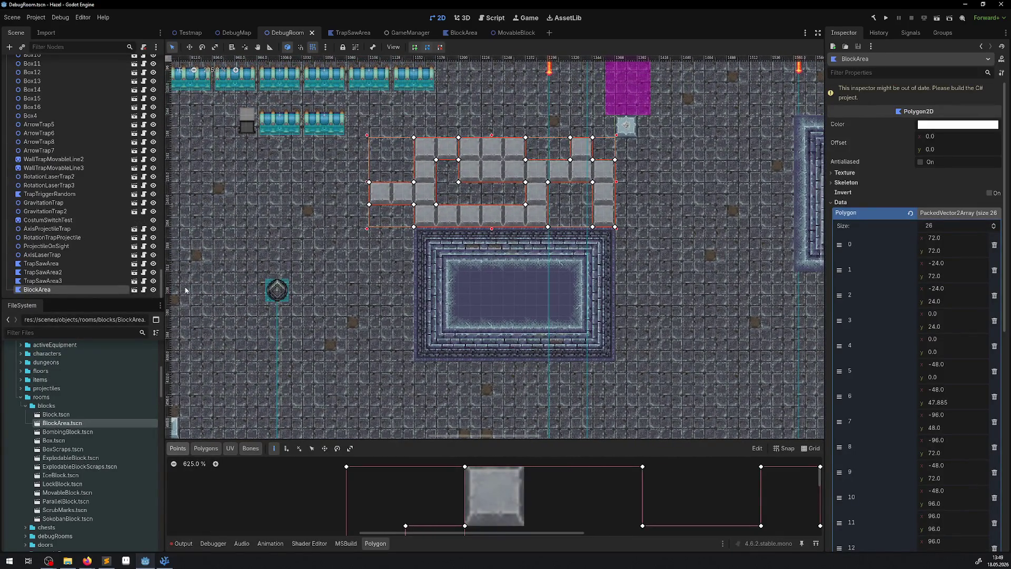
- Drop a new BlockArea there and close a five-point, three-cell L-shaped polygon
{"action": "mouse_move", "coordinate": [68, 423]}
{"action": "left_mouse_down"}
{"action": "mouse_move", "coordinate": [309, 218]}
{"action": "mouse_move", "coordinate": [290, 207]}
{"action": "left_mouse_up"}
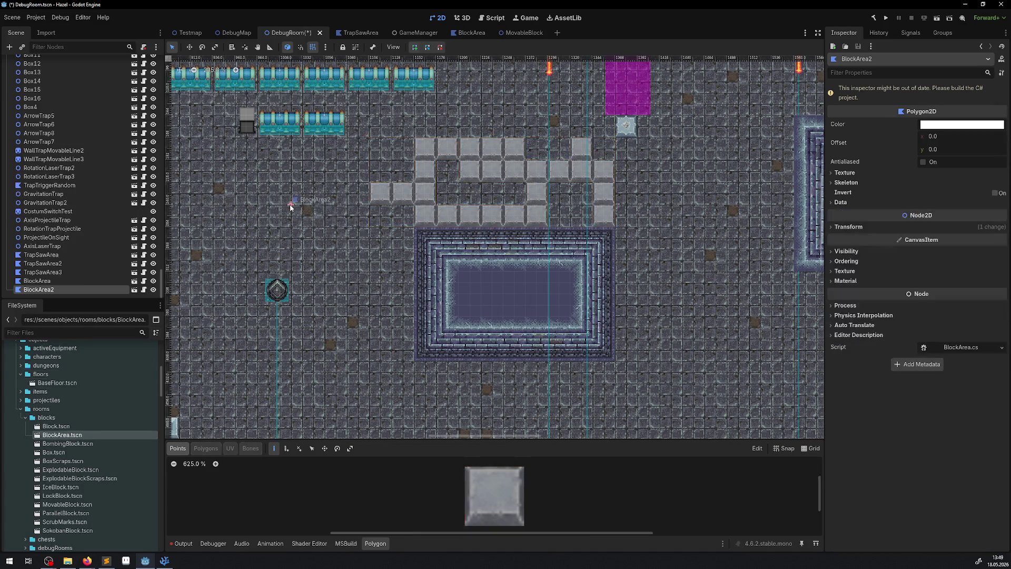
{"action": "scroll", "coordinate": [290, 207], "scroll_direction": "up", "scroll_amount": 5}
{"action": "left_click", "coordinate": [291, 205]}
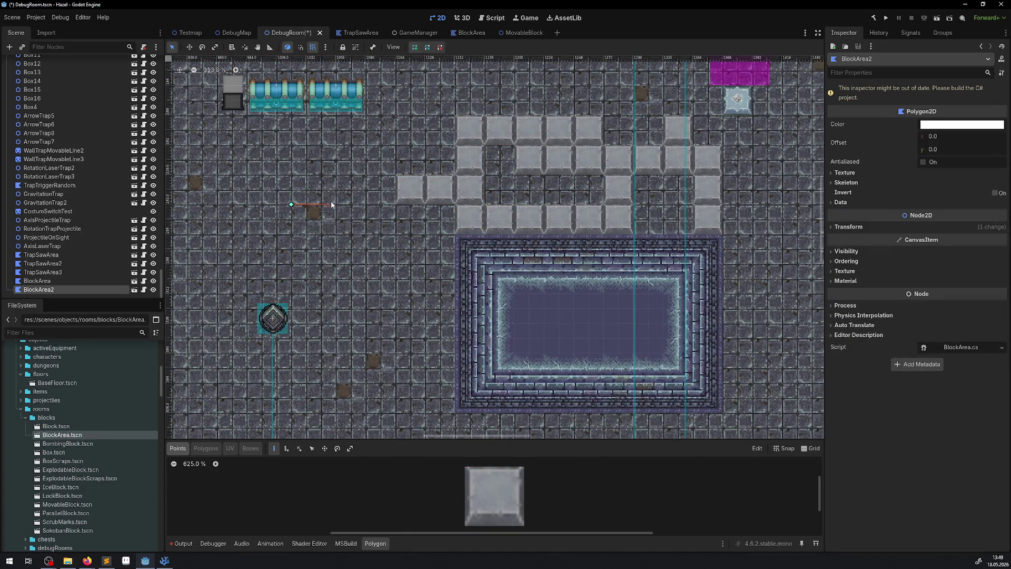
{"action": "left_click", "coordinate": [350, 205]}
{"action": "left_click", "coordinate": [351, 263]}
{"action": "left_click", "coordinate": [320, 234]}
{"action": "left_click", "coordinate": [291, 234]}
{"action": "left_click", "coordinate": [291, 205]}
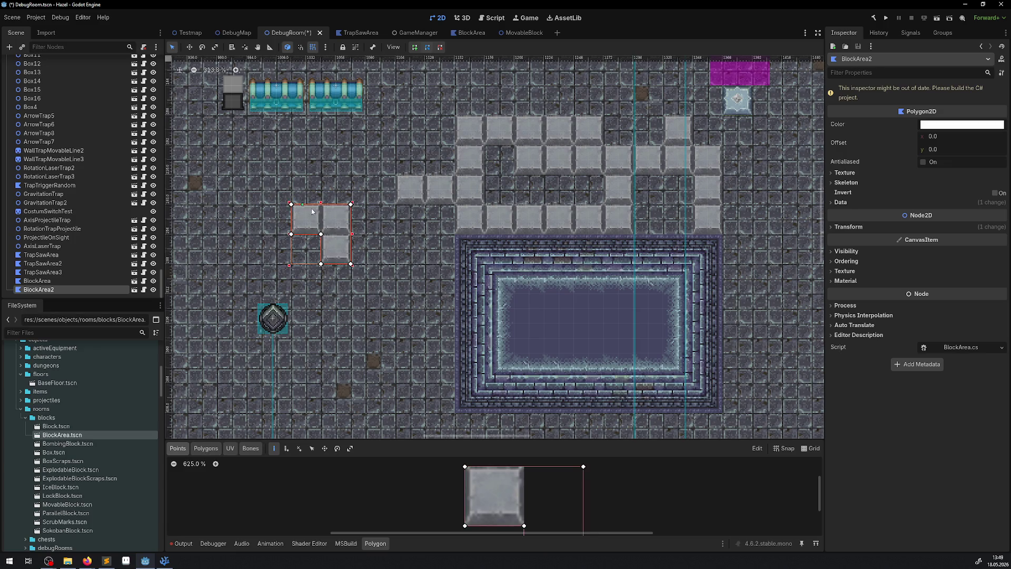
- Build the project, dismiss the conversion-error failure, and open BlockArea.cs line 13
{"action": "key", "text": "F5"}
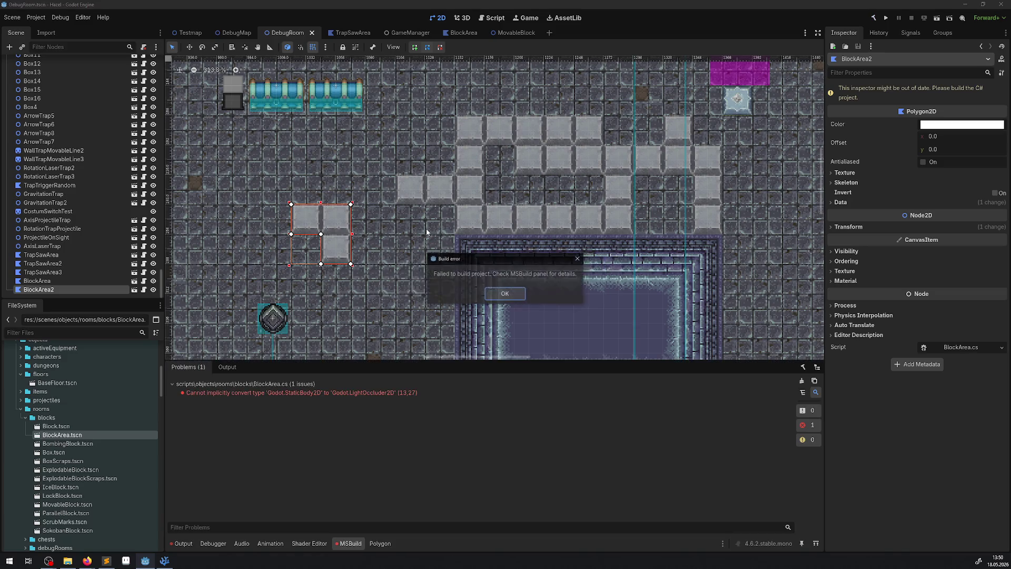
{"action": "left_click", "coordinate": [513, 296]}
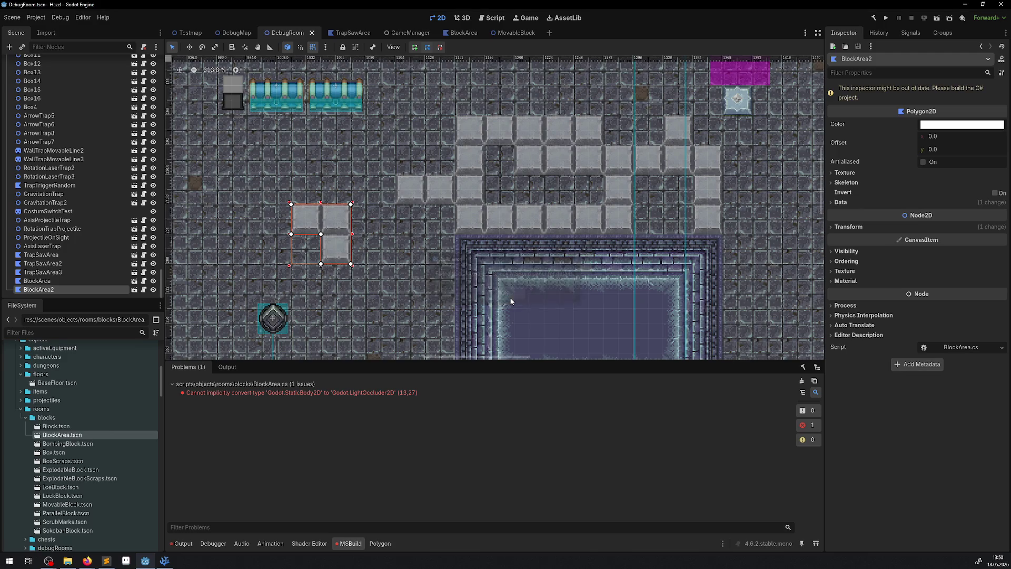
{"action": "double_click", "coordinate": [272, 397]}
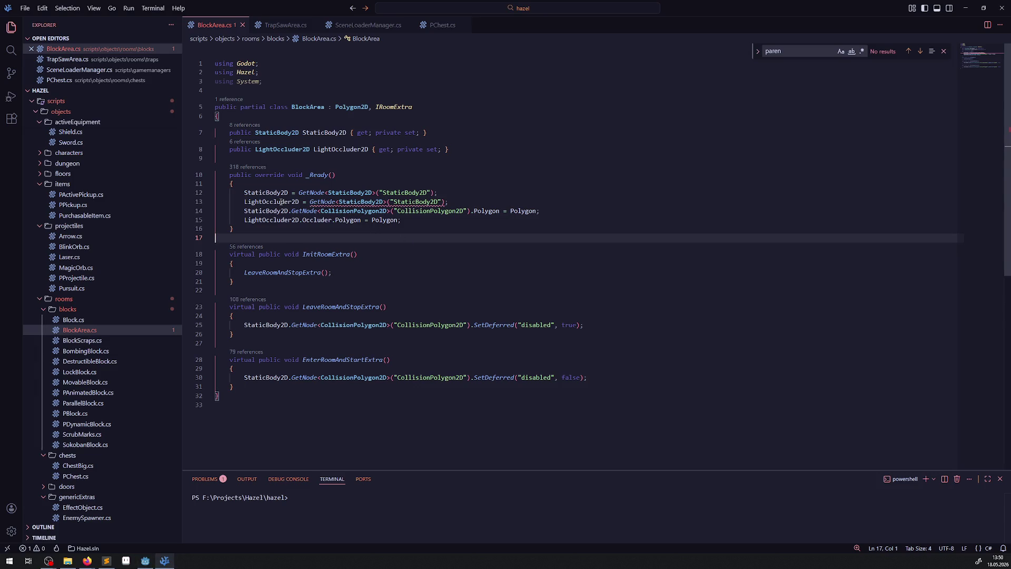
- Make line 13 read GetNode<LightOccluder2D>("LightOccluder2D"), save BlockArea.cs, and return to Godot
{"action": "double_click", "coordinate": [281, 202]}
{"action": "key", "text": "ctrl+c"}
{"action": "double_click", "coordinate": [363, 202]}
{"action": "key", "text": "ctrl+v"}
{"action": "left_click", "coordinate": [408, 202]}
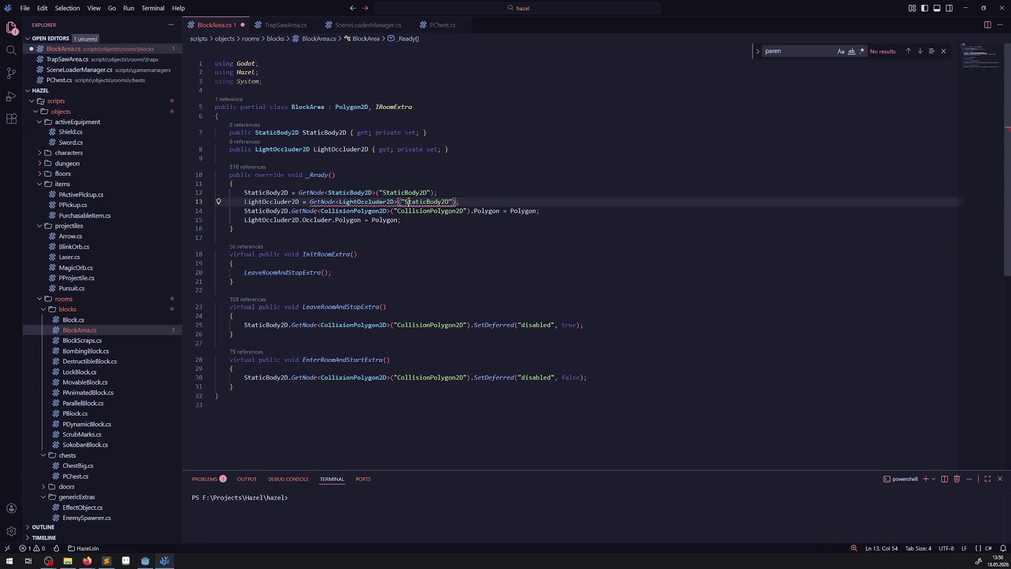
{"action": "double_click", "coordinate": [407, 202]}
{"action": "key", "text": "ctrl+v"}
{"action": "key", "text": "ctrl+s"}
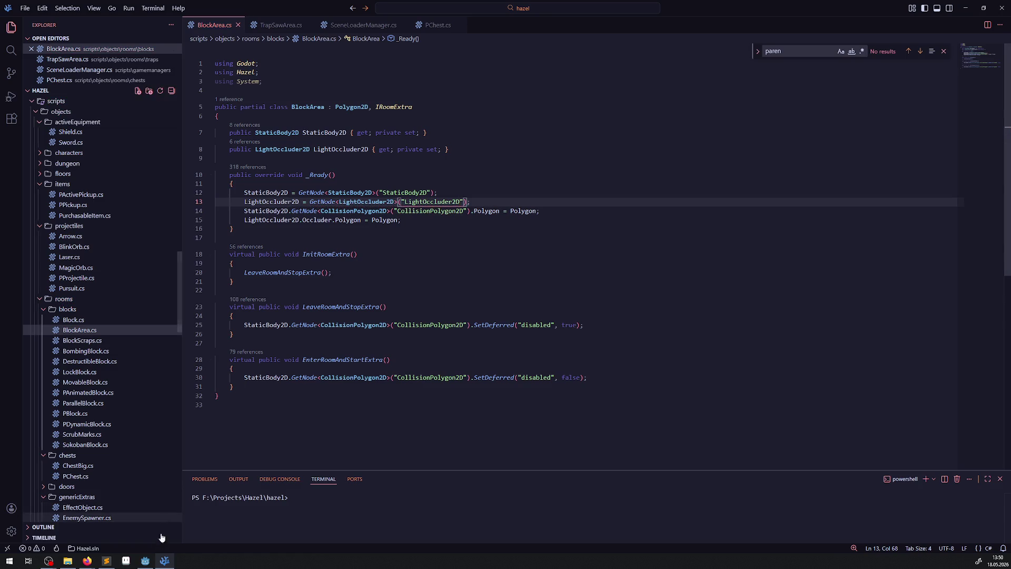
{"action": "mouse_move", "coordinate": [152, 562]}
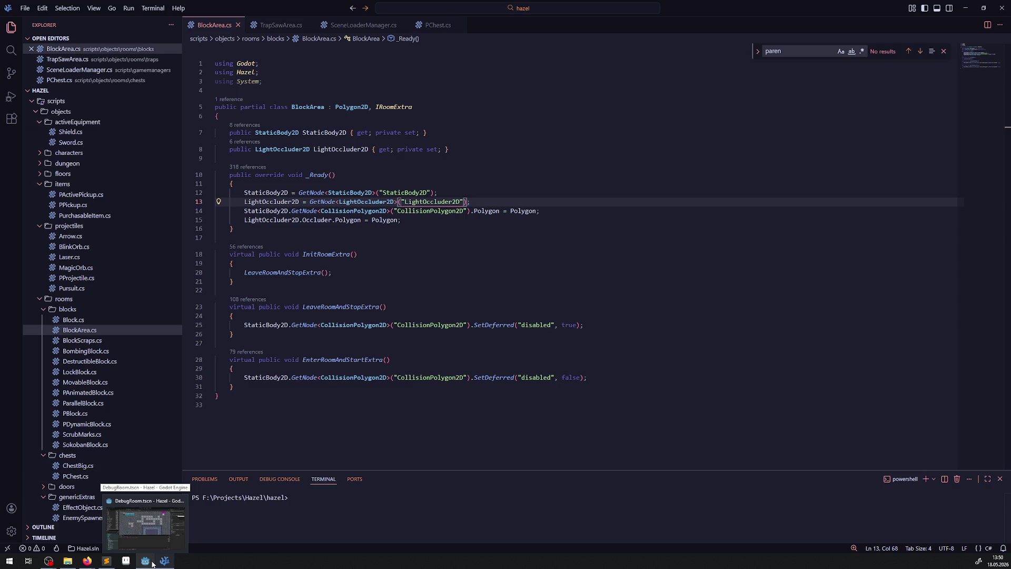
{"action": "left_click", "coordinate": [152, 562]}
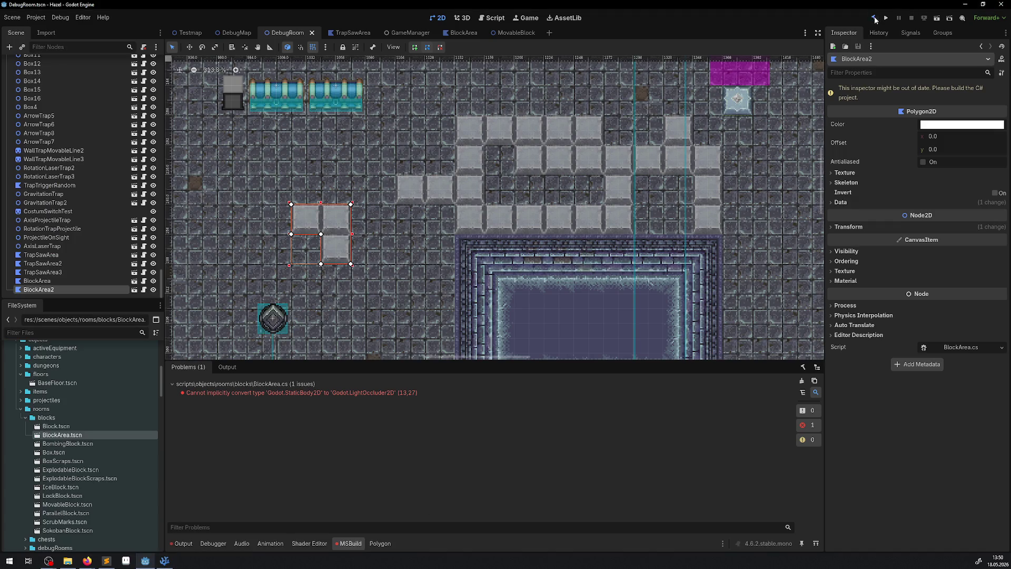
- Rebuild the .NET project, then run the game
{"action": "left_click", "coordinate": [874, 19]}
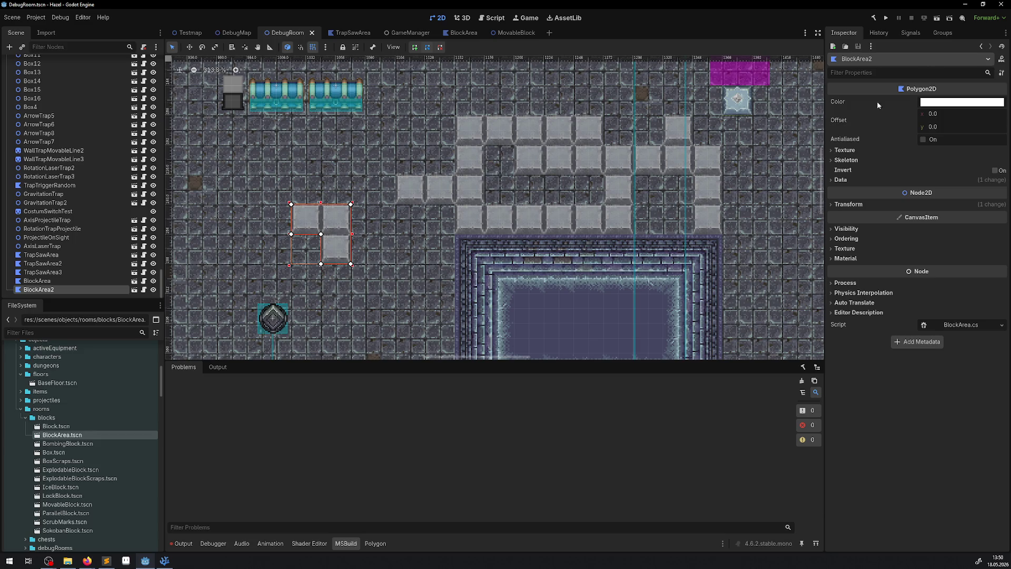
{"action": "left_click", "coordinate": [887, 18]}
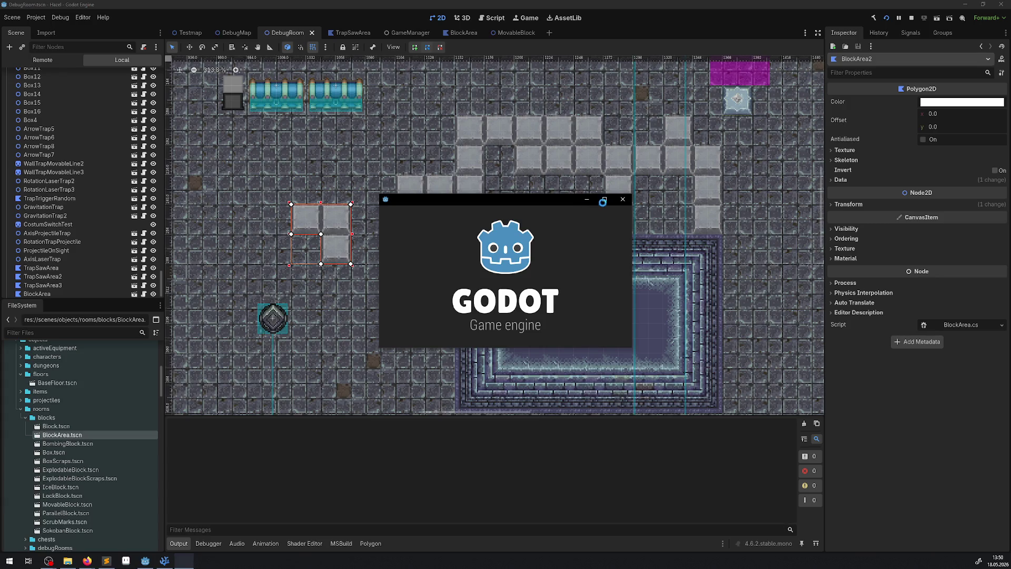
- Maximize the game window and walk the player right and down through the green rupee rows
{"action": "left_click", "coordinate": [603, 199]}
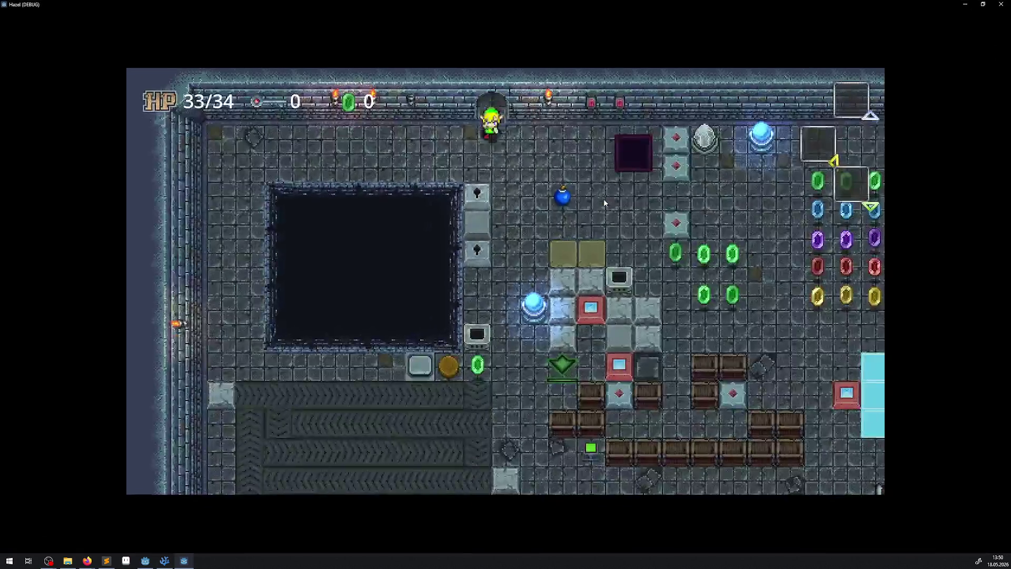
{"action": "key", "text": "Right"}
{"action": "key", "text": "Down"}
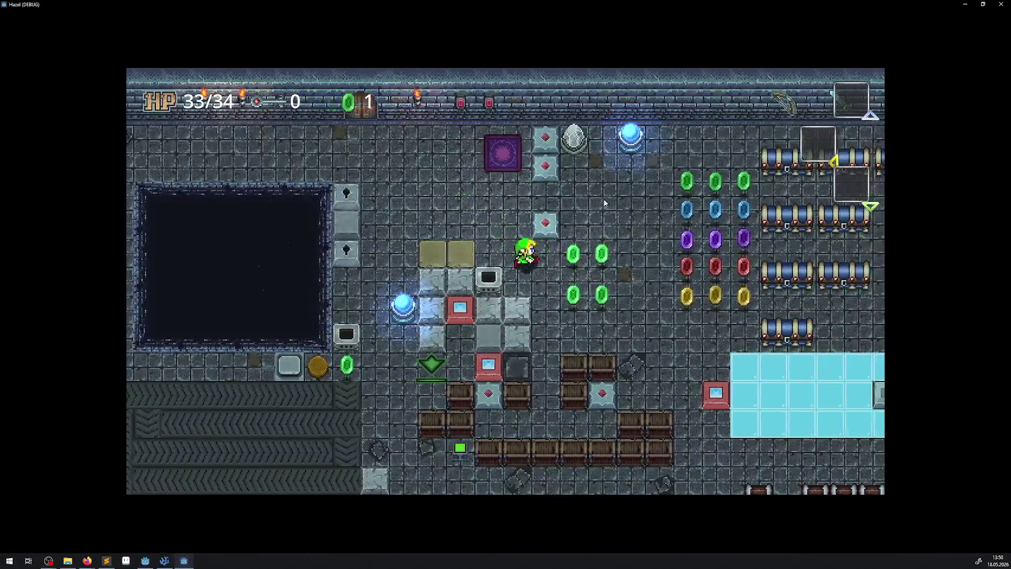
{"action": "key", "text": "Down"}
{"action": "key", "text": "Right"}
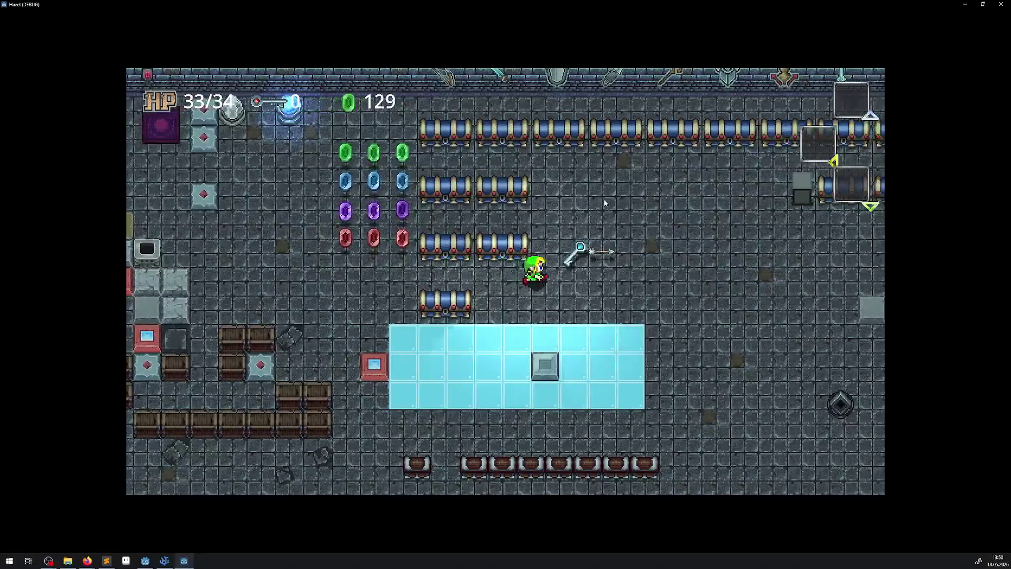
{"action": "key", "text": "Right"}
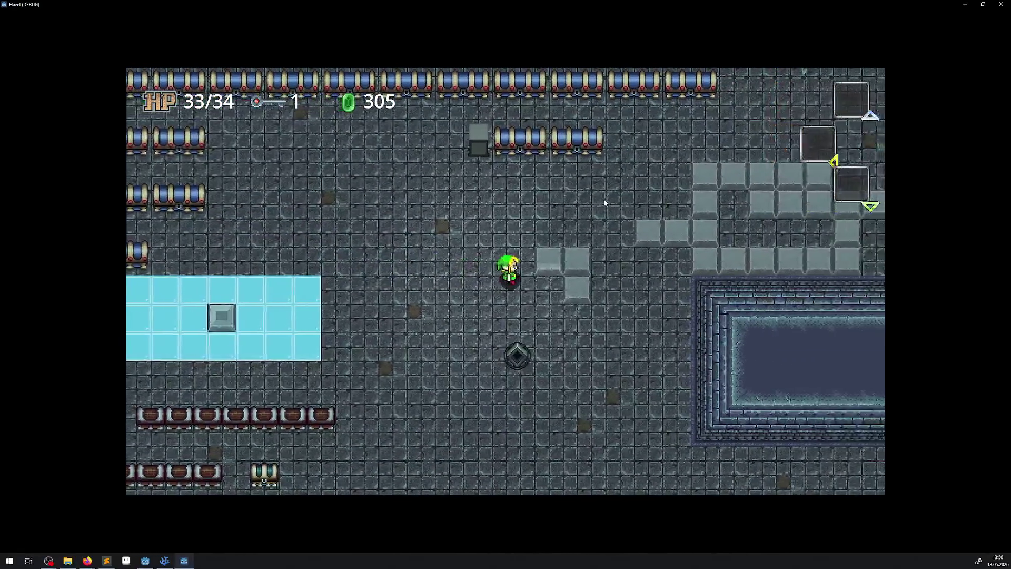
{"action": "key", "text": "Up"}
{"action": "key", "text": "Right"}
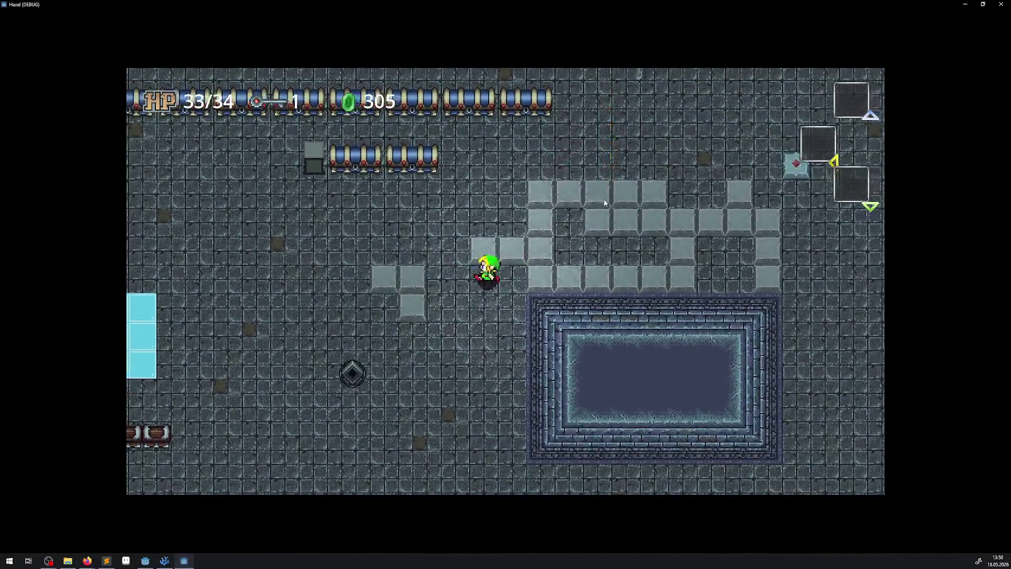
- Walk the player around the rest of the room, then quit the game with Escape
{"action": "key", "text": "Left"}
{"action": "key", "text": "Down"}
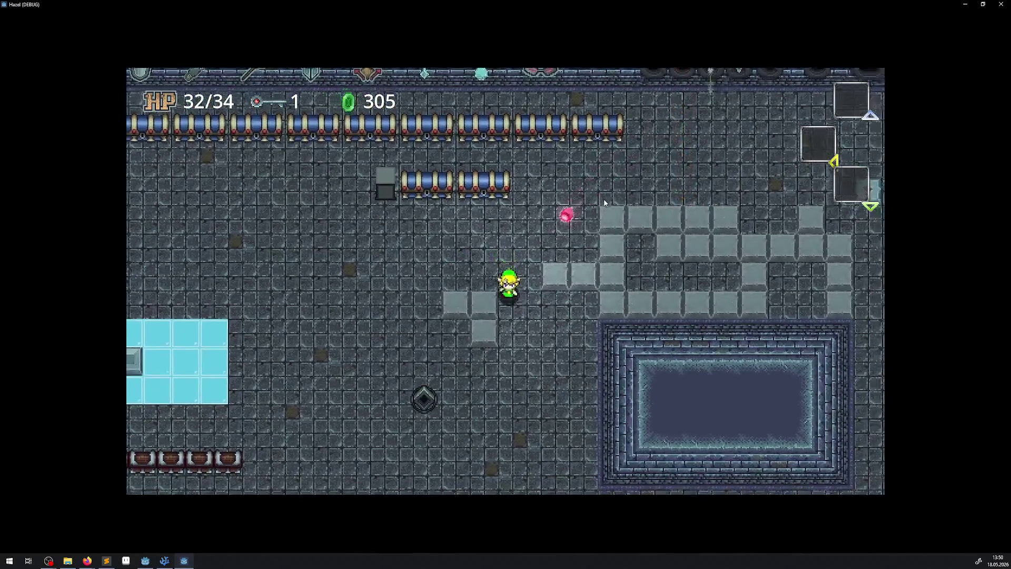
{"action": "key", "text": "Left"}
{"action": "key", "text": "Up"}
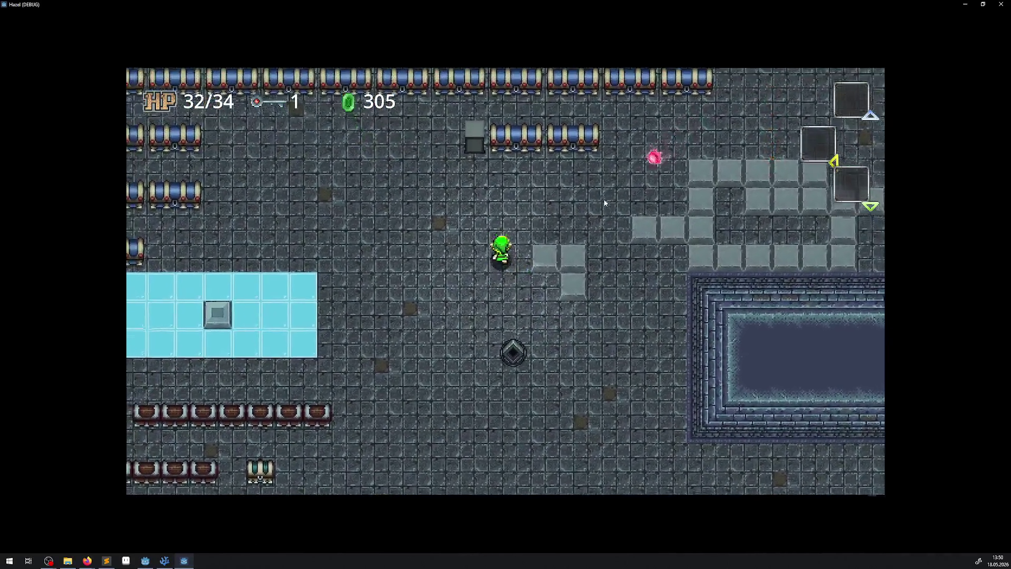
{"action": "key", "text": "Right"}
{"action": "key", "text": "Right"}
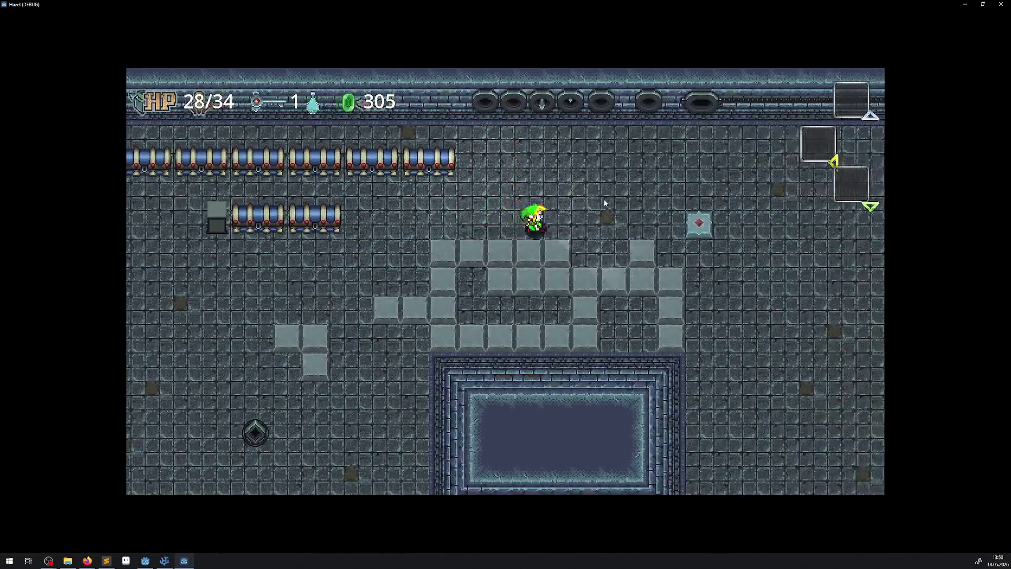
{"action": "key", "text": "Left"}
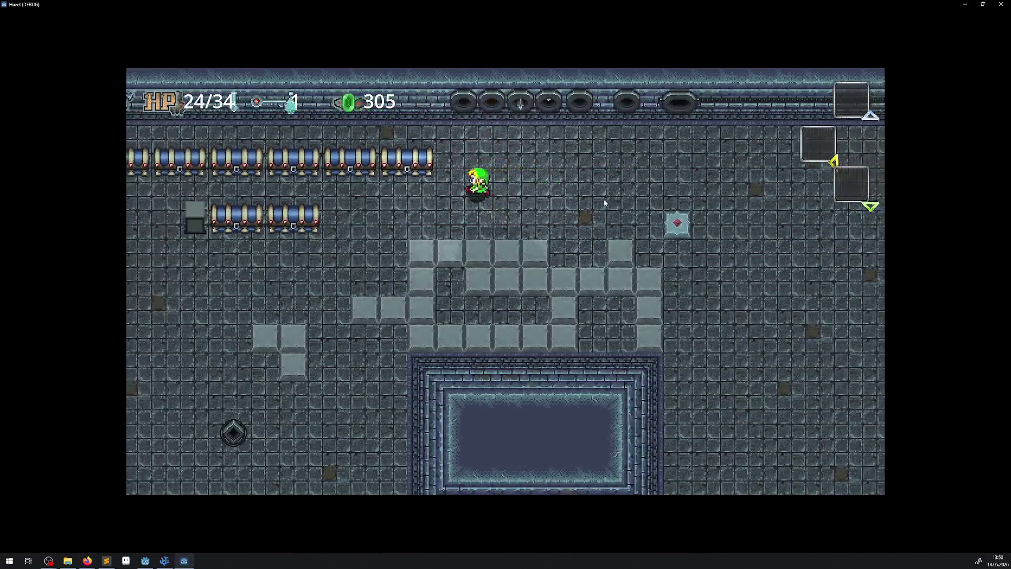
{"action": "key", "text": "Down"}
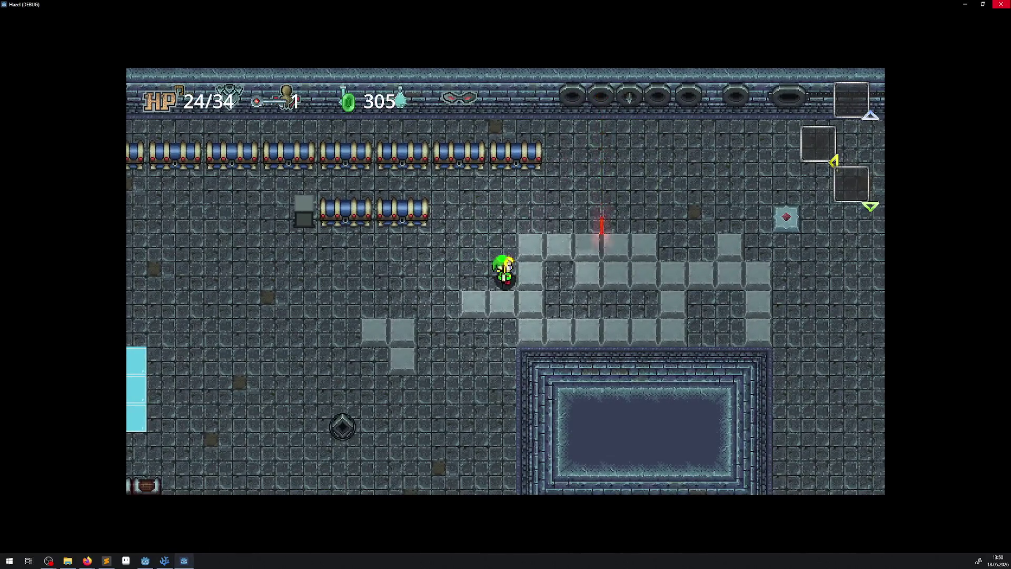
{"action": "key", "text": "Escape"}
- Close the MovableBlock scene, set the LightOccluder2D position y to 0, and save BlockArea
{"action": "left_click", "coordinate": [514, 33]}
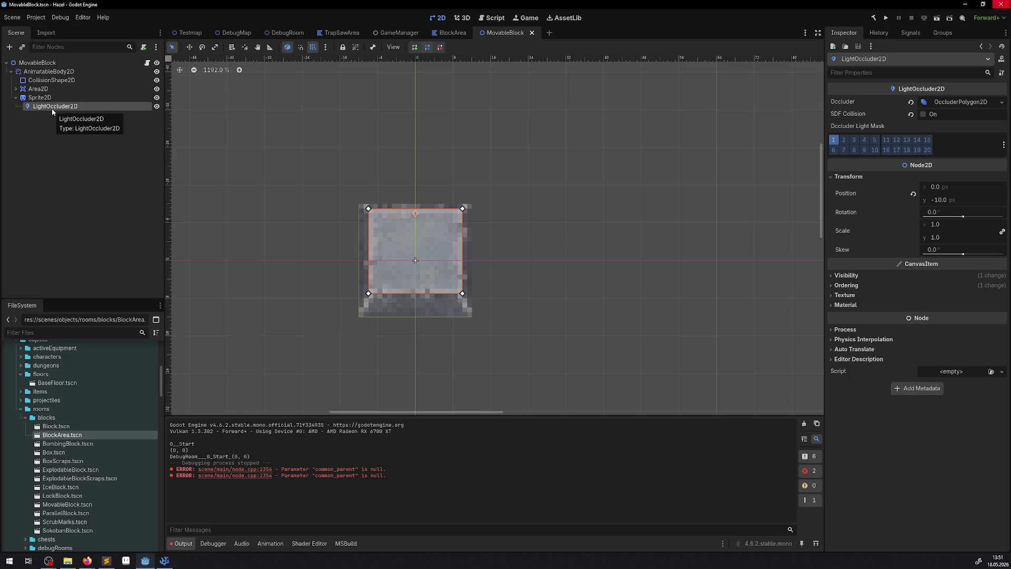
{"action": "left_click", "coordinate": [531, 32]}
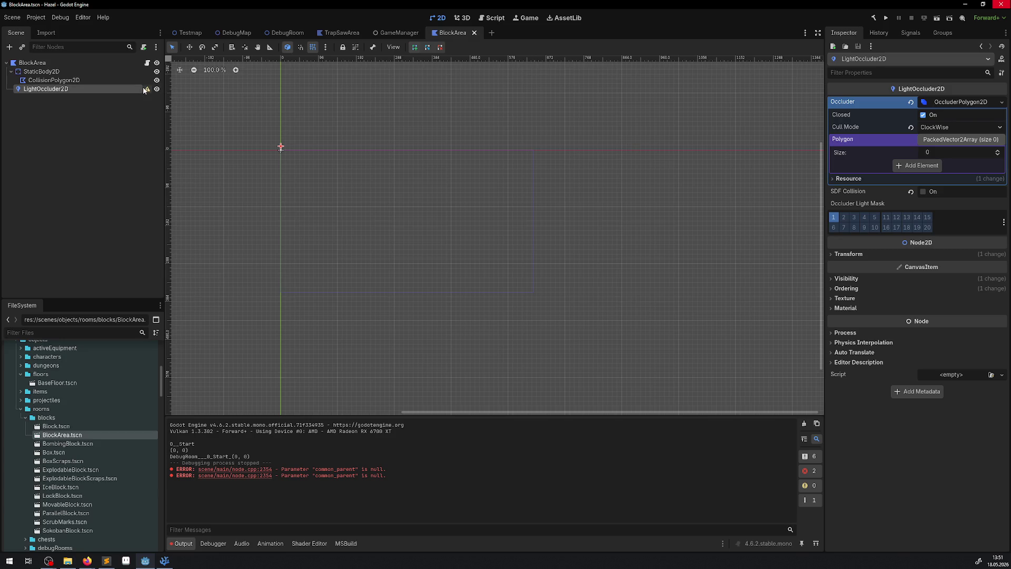
{"action": "left_click", "coordinate": [848, 256]}
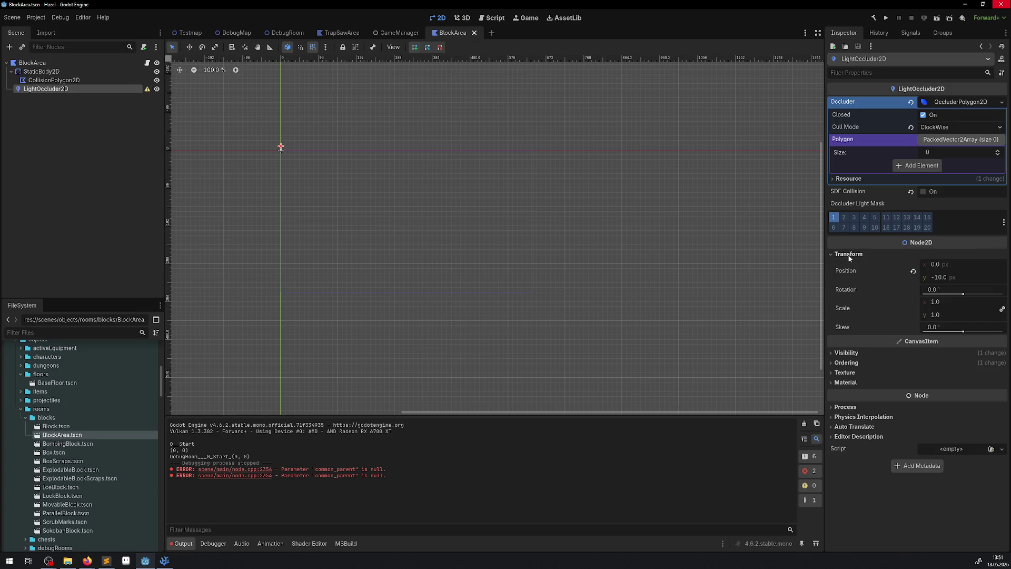
{"action": "left_click", "coordinate": [959, 277]}
{"action": "type", "text": "0"}
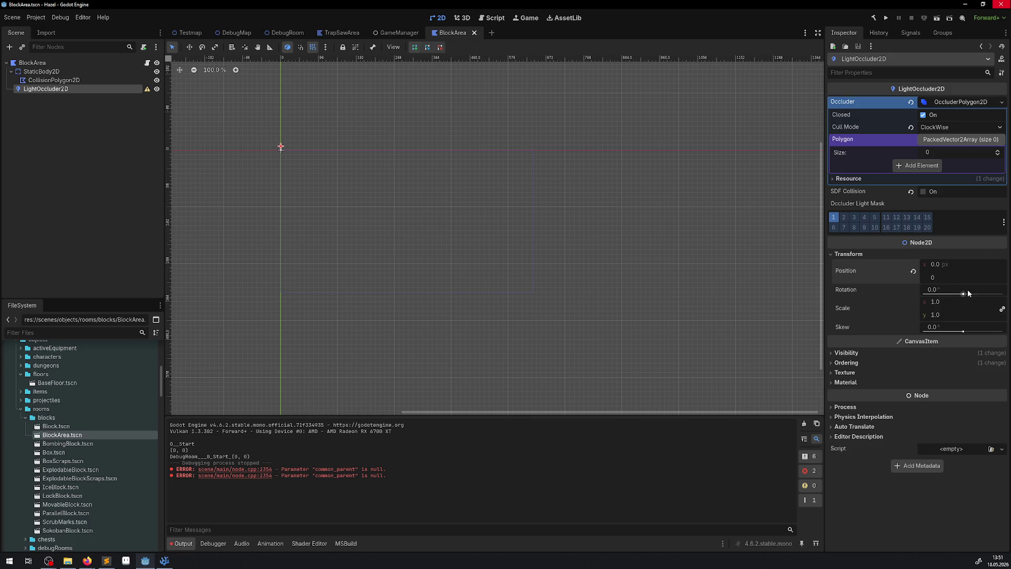
{"action": "key", "text": "Return"}
{"action": "key", "text": "ctrl+s"}
- Inspect the occluder's OccluderPolygon2D resource options and expand the polygon resource
{"action": "left_click", "coordinate": [997, 105]}
{"action": "left_click", "coordinate": [996, 104]}
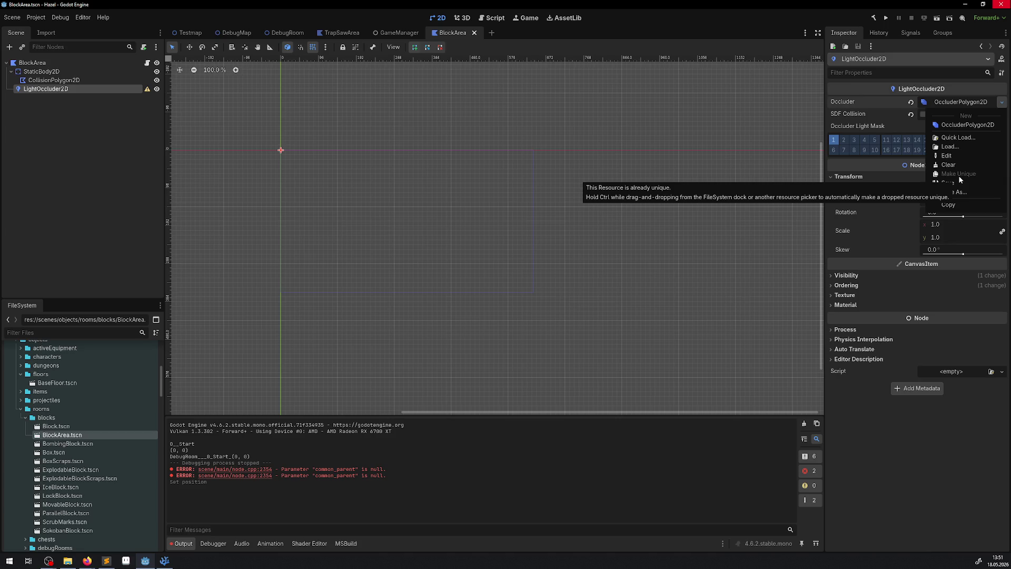
{"action": "key", "text": "Escape"}
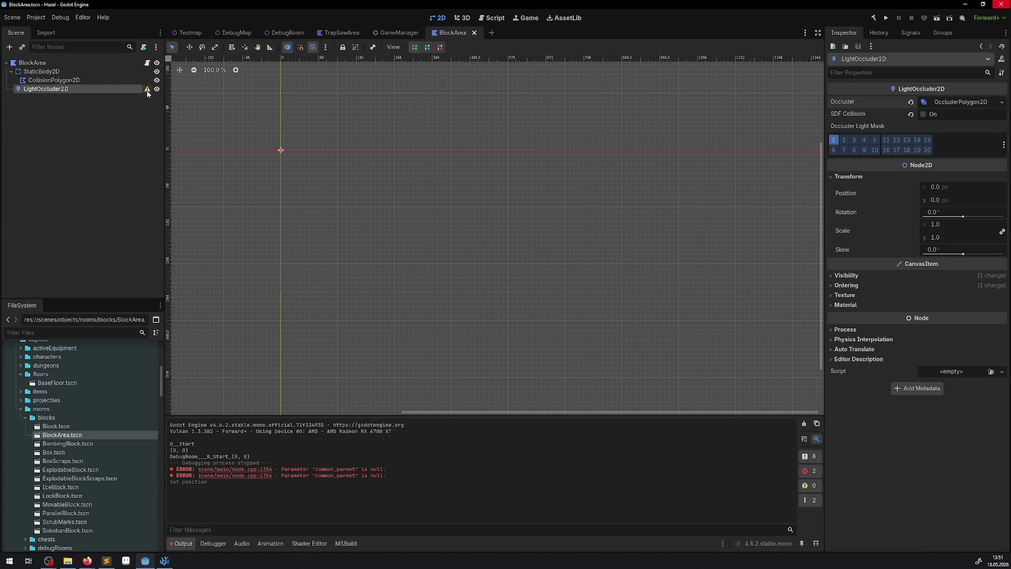
{"action": "mouse_move", "coordinate": [147, 94]}
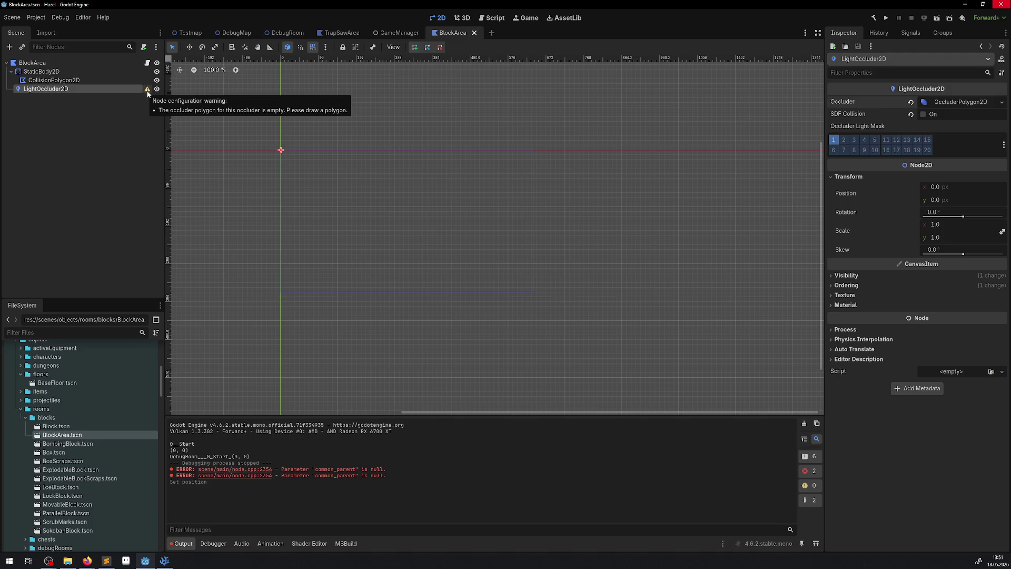
{"action": "left_click", "coordinate": [949, 106]}
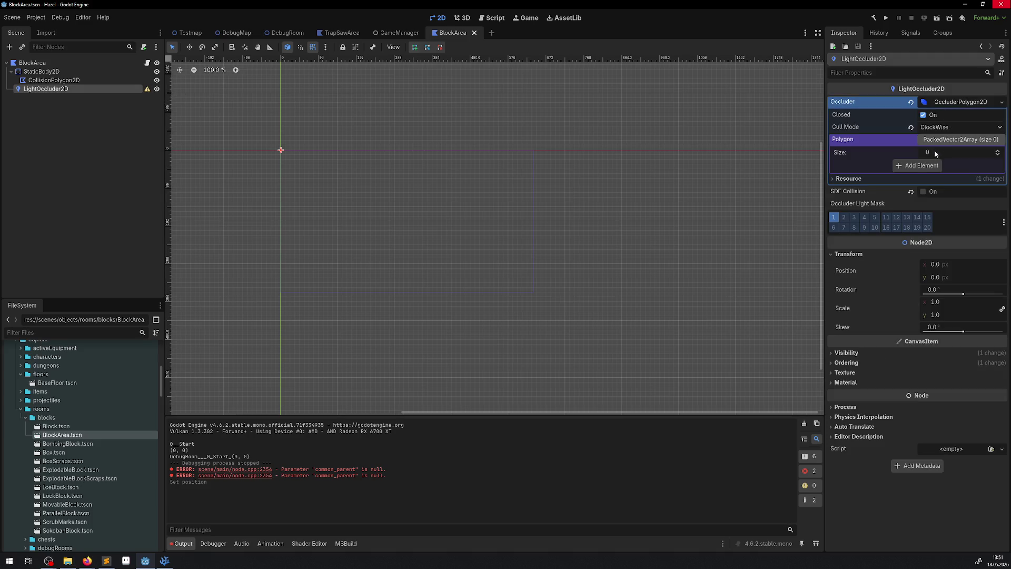
- Add three points to the occluder polygon and save the BlockArea scene
{"action": "left_click", "coordinate": [915, 166]}
{"action": "left_click", "coordinate": [916, 190]}
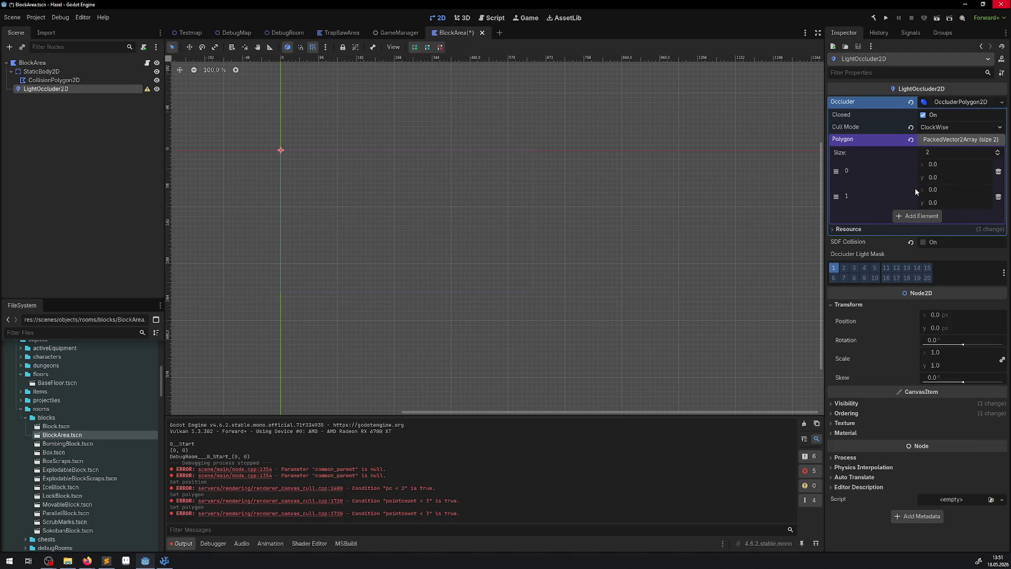
{"action": "left_click", "coordinate": [914, 215]}
{"action": "left_click_drag", "start_coordinate": [356, 173], "coordinate": [440, 187]}
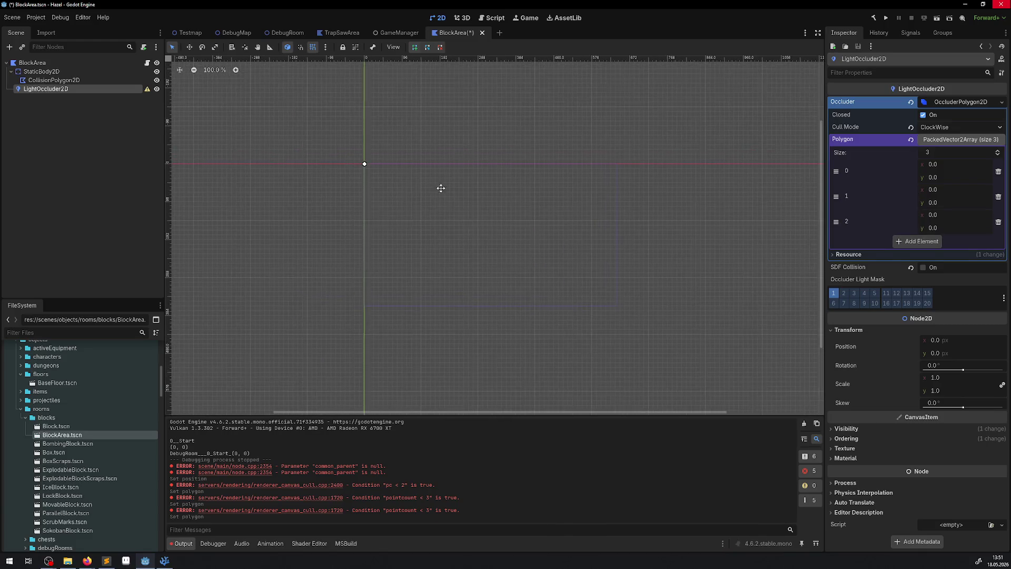
{"action": "key", "text": "ctrl+s"}
{"action": "scroll", "coordinate": [356, 176], "scroll_direction": "up", "scroll_amount": 4}
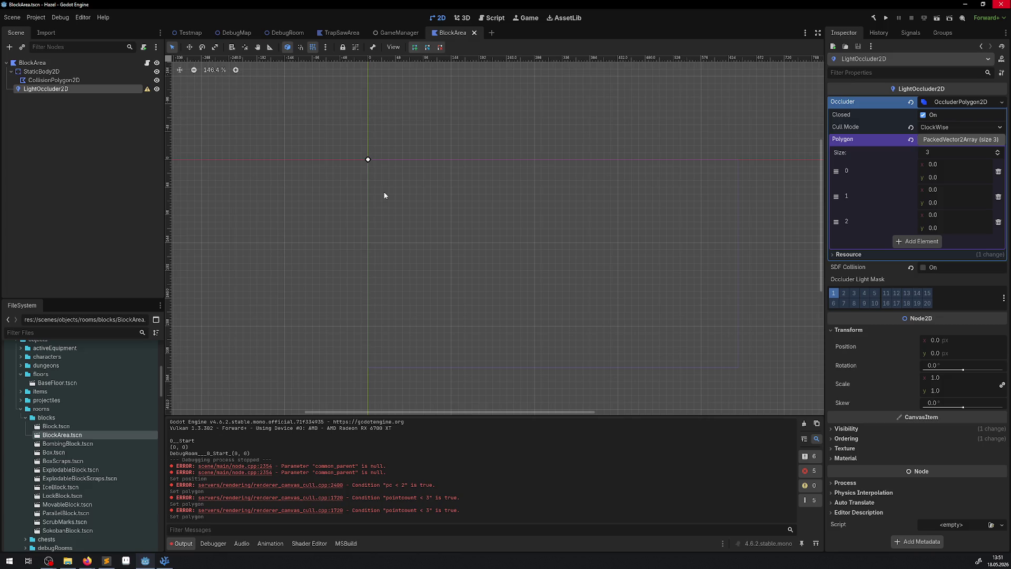
- Add a fourth polygon point, save, and reselect the LightOccluder2D node
{"action": "left_click", "coordinate": [907, 242]}
{"action": "left_click_drag", "start_coordinate": [268, 231], "coordinate": [308, 280]}
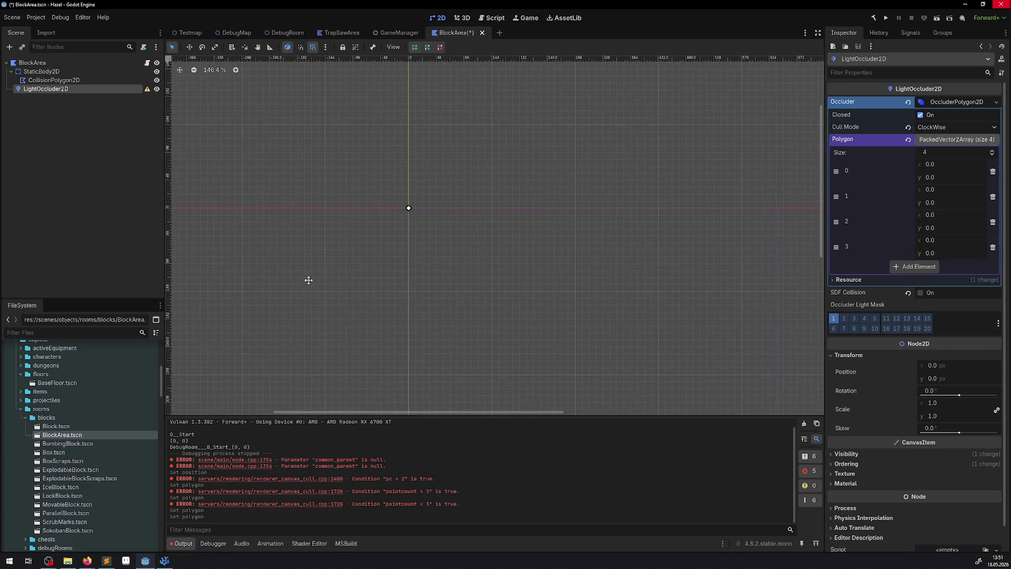
{"action": "key", "text": "ctrl+s"}
{"action": "left_click", "coordinate": [70, 119]}
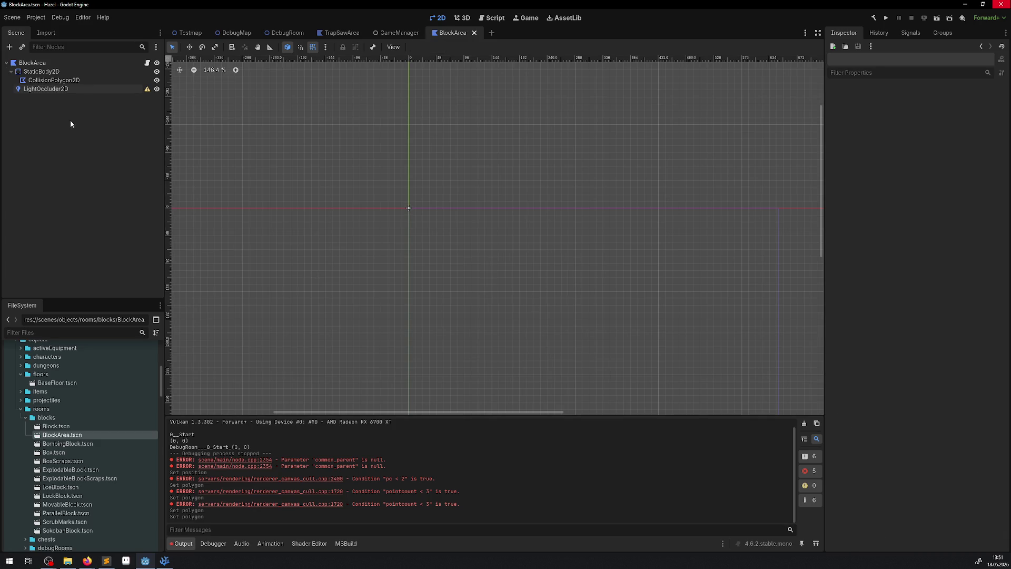
{"action": "left_click", "coordinate": [60, 81]}
{"action": "left_click", "coordinate": [53, 88]}
{"action": "mouse_move", "coordinate": [148, 93]}
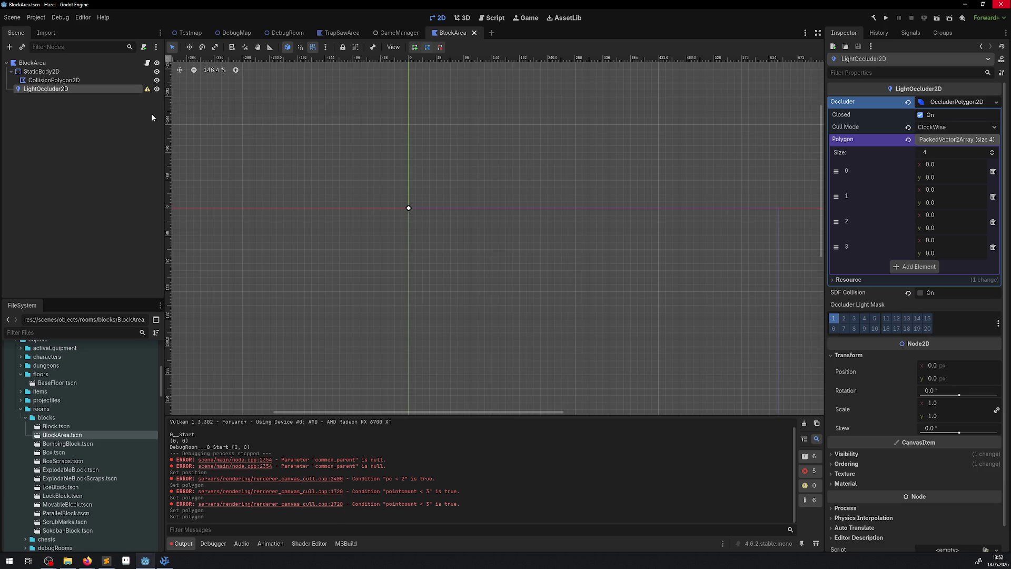
- Switch between the GameManager and BlockArea scenes to refresh the occluder's warning
{"action": "left_click", "coordinate": [395, 33]}
{"action": "left_click", "coordinate": [452, 32]}
{"action": "left_click", "coordinate": [60, 185]}
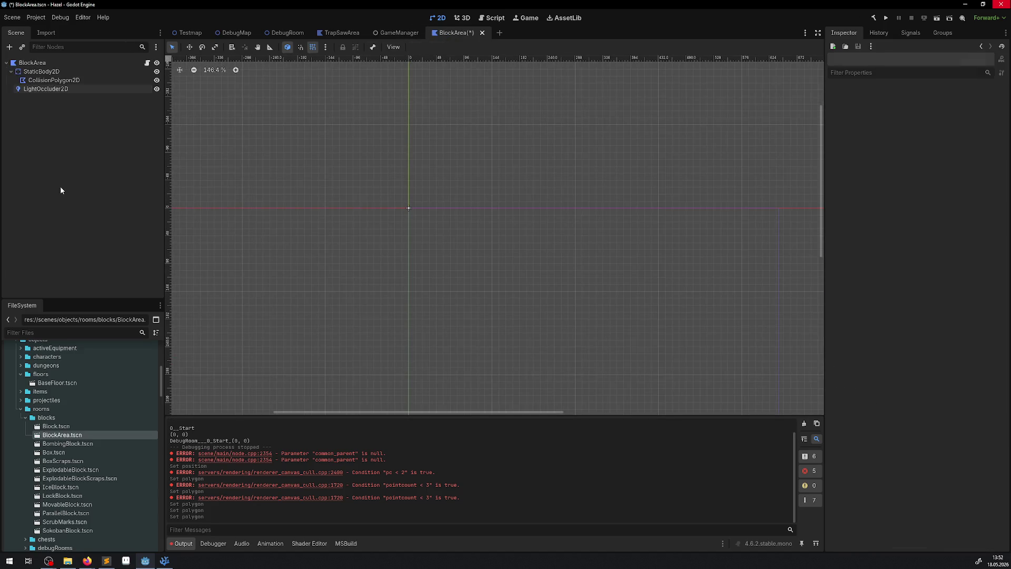
{"action": "left_click", "coordinate": [411, 33]}
{"action": "left_click", "coordinate": [459, 34]}
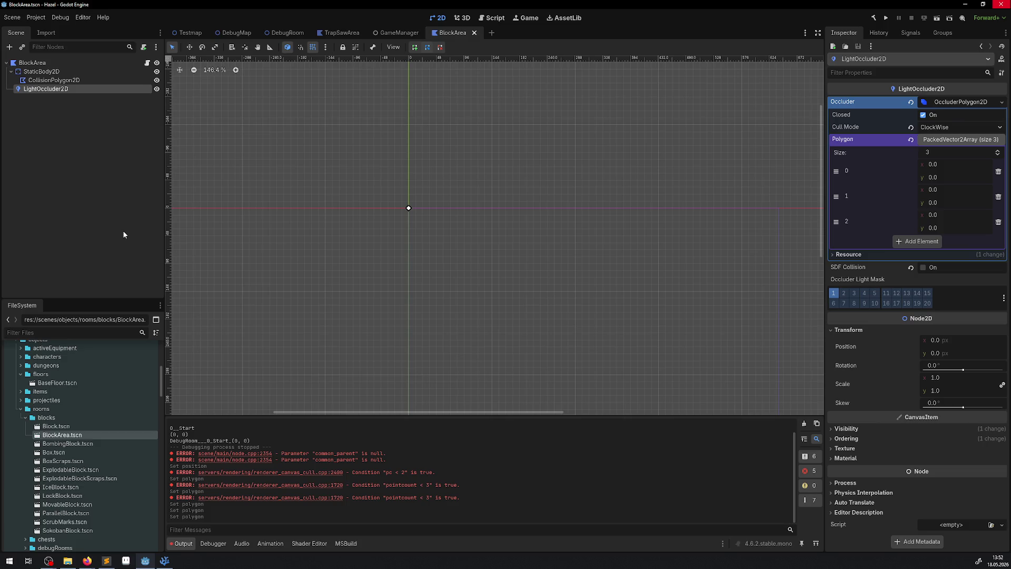
{"action": "left_click", "coordinate": [395, 33]}
{"action": "left_click", "coordinate": [448, 34]}
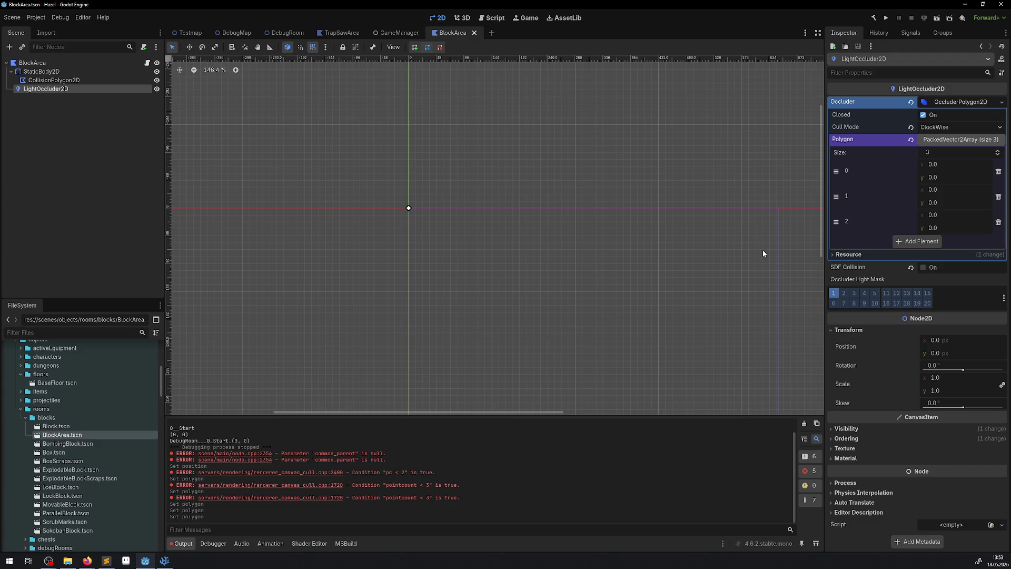
- Add a fourth point to the LightOccluder2D's occluder polygon and save the BlockArea scene
{"action": "left_click", "coordinate": [116, 170]}
{"action": "left_click", "coordinate": [77, 87]}
{"action": "left_click", "coordinate": [934, 241]}
{"action": "key", "text": "ctrl+s"}
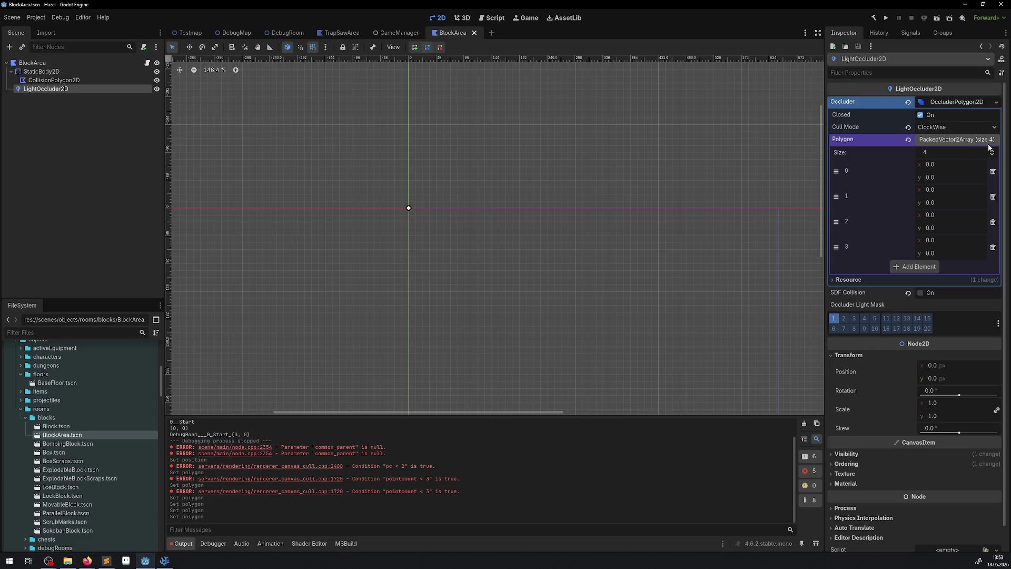
- Review the occluder polygon's resource options, then build and run the game
{"action": "left_click", "coordinate": [995, 104]}
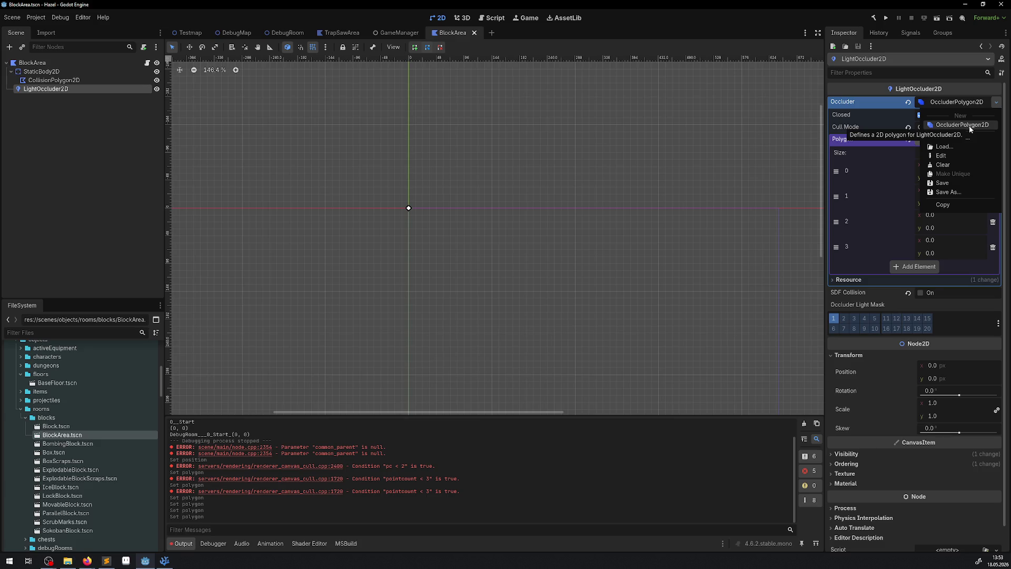
{"action": "left_click", "coordinate": [97, 152]}
{"action": "left_click", "coordinate": [53, 80]}
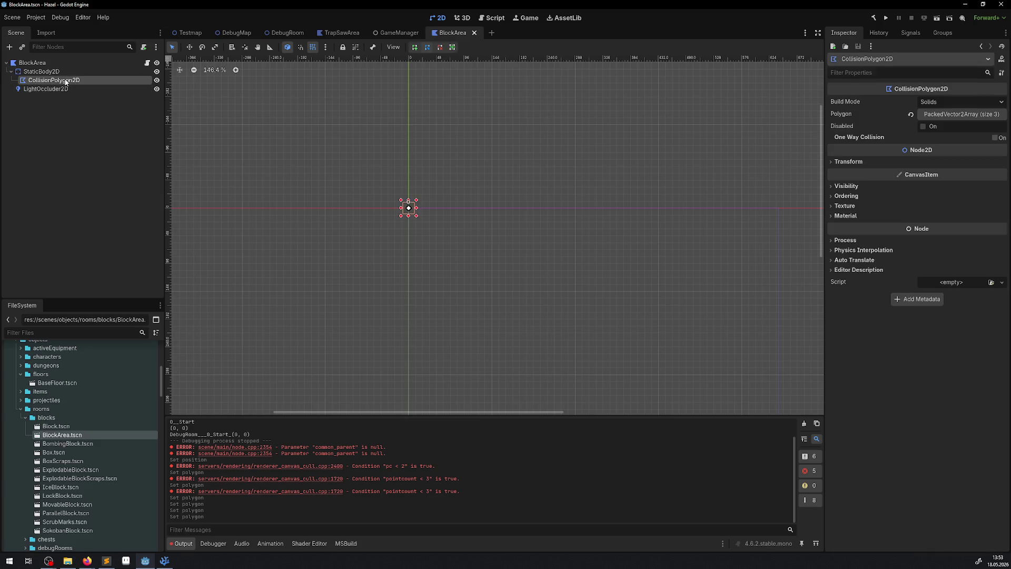
{"action": "left_click", "coordinate": [49, 89]}
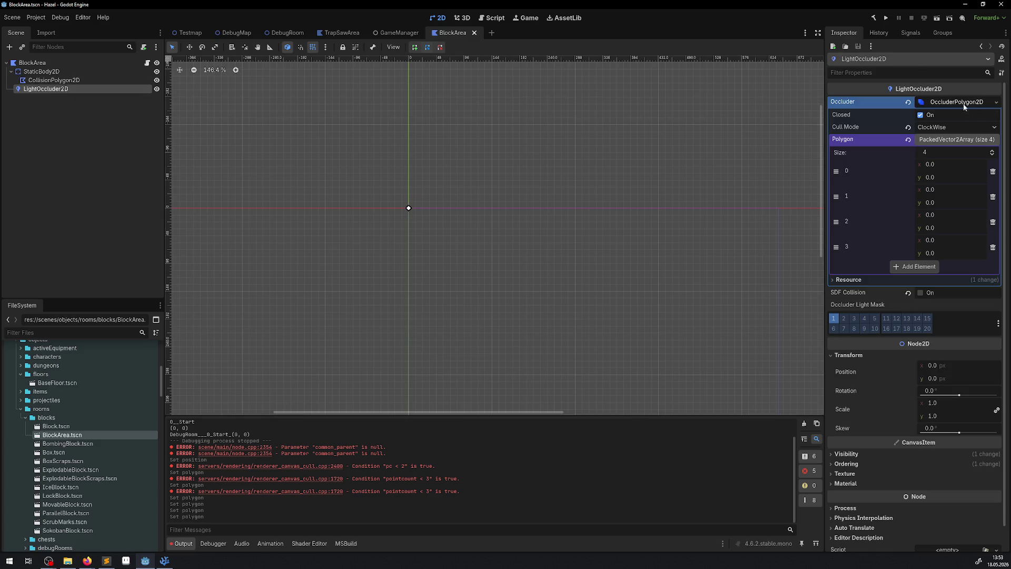
{"action": "left_click", "coordinate": [848, 281]}
{"action": "left_click", "coordinate": [848, 281]}
{"action": "left_click", "coordinate": [944, 103]}
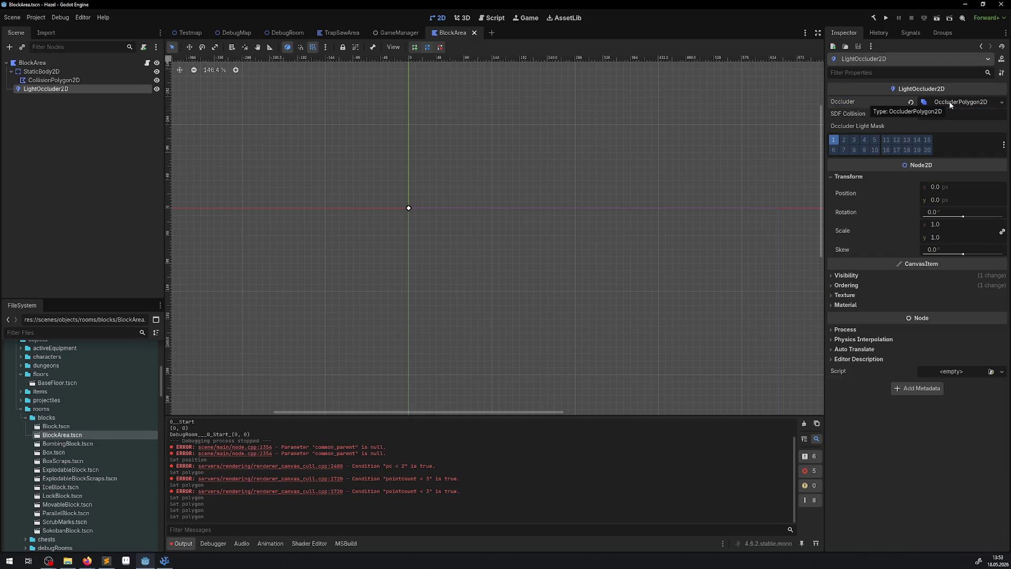
{"action": "left_click", "coordinate": [885, 19]}
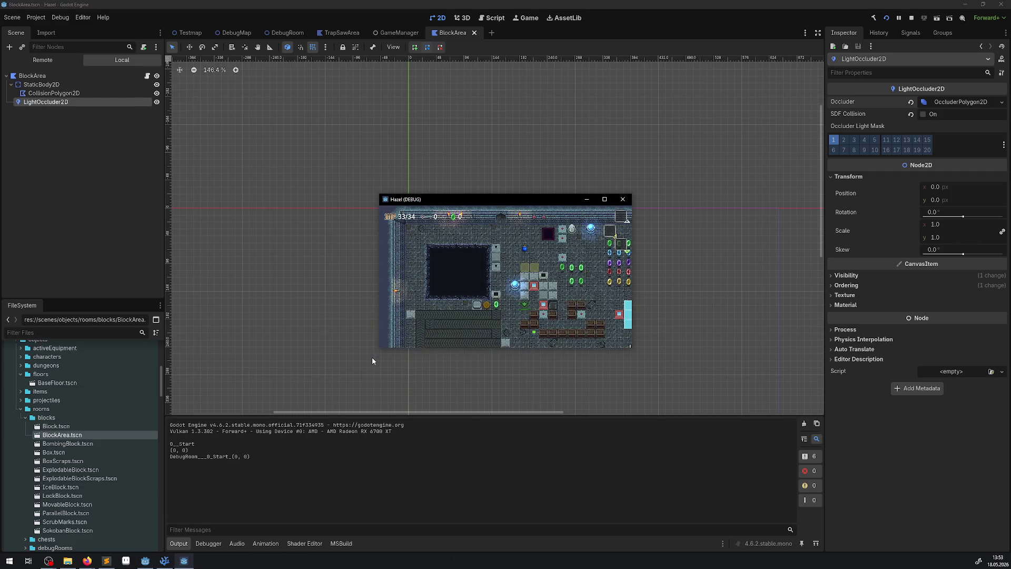
- Maximize the game window and walk the hero down-right through the rupees to the grey blocks
{"action": "left_click", "coordinate": [605, 199]}
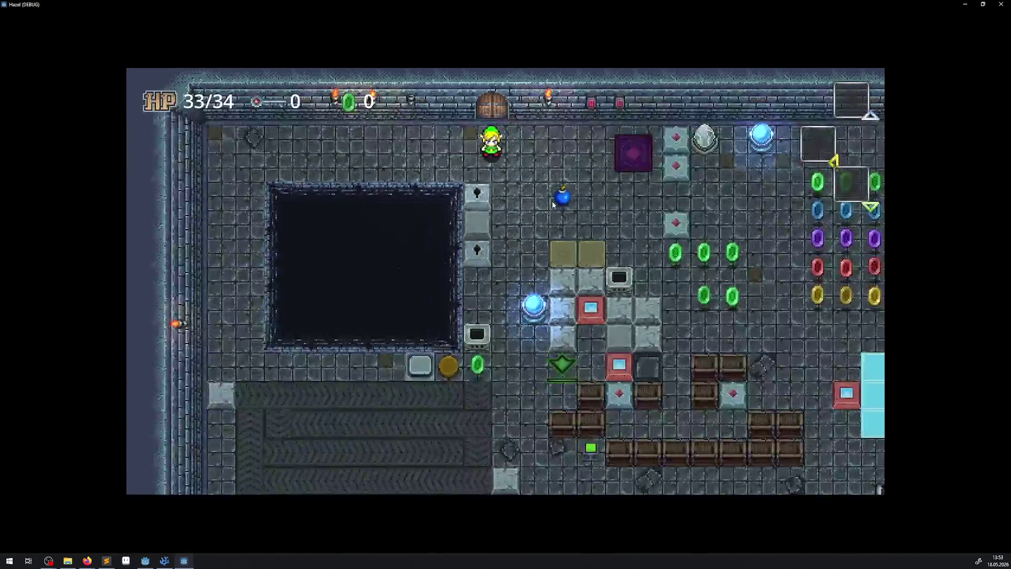
{"action": "key", "text": "Down"}
{"action": "key", "text": "Right"}
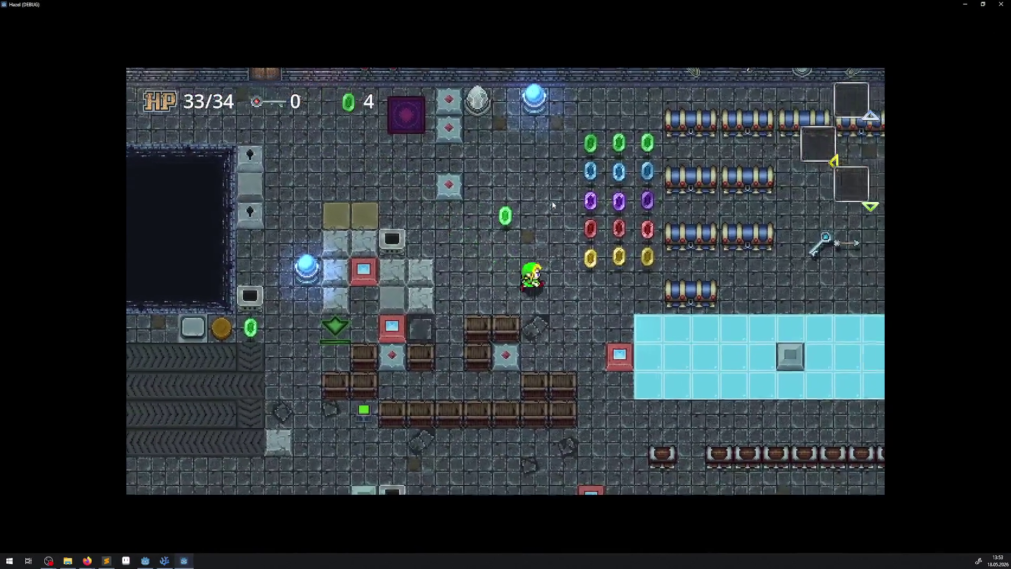
{"action": "key", "text": "Right"}
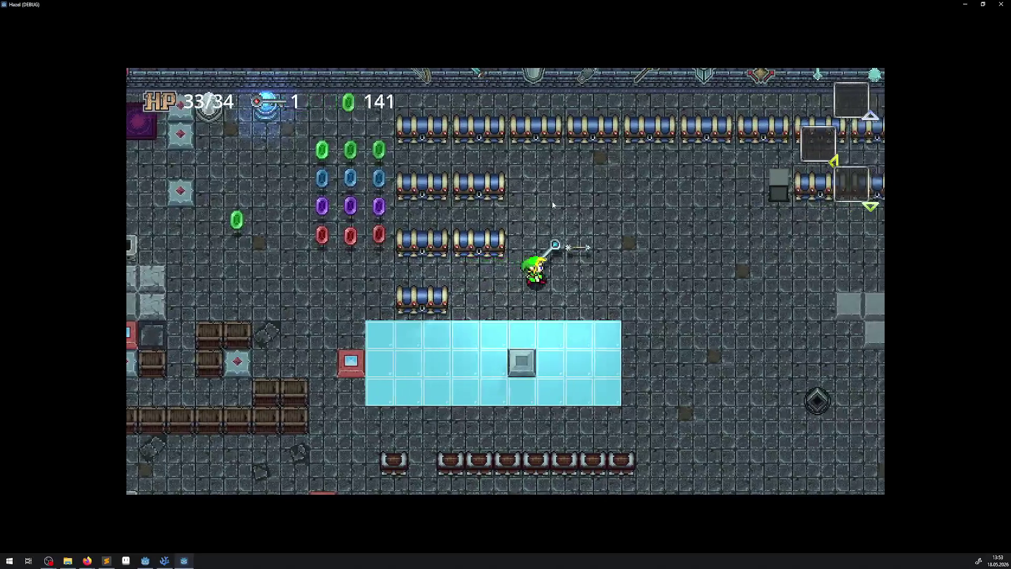
{"action": "key", "text": "Right"}
{"action": "key", "text": "Down"}
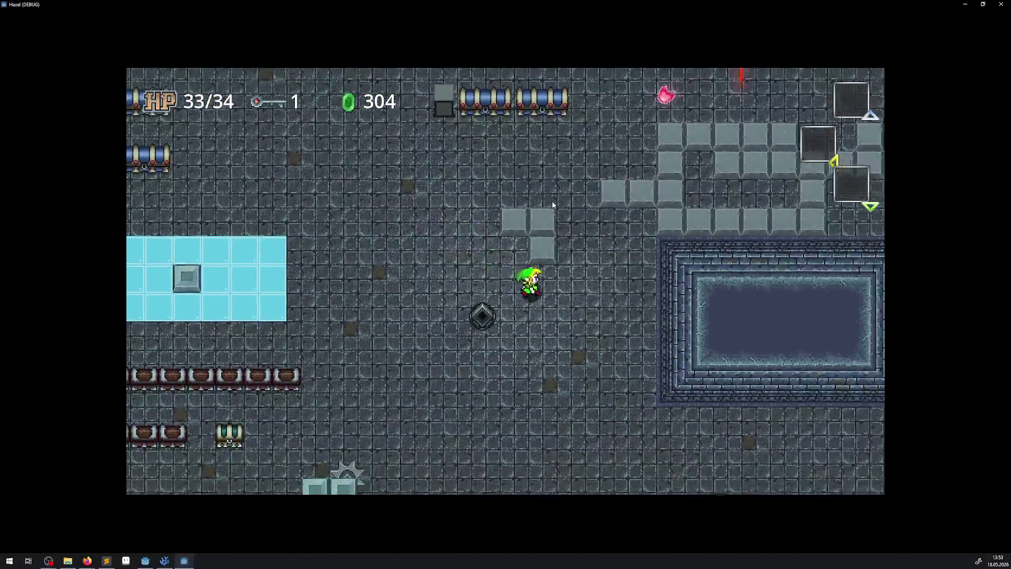
{"action": "key", "text": "Up"}
{"action": "key", "text": "Up"}
{"action": "key", "text": "Left"}
{"action": "key", "text": "Down"}
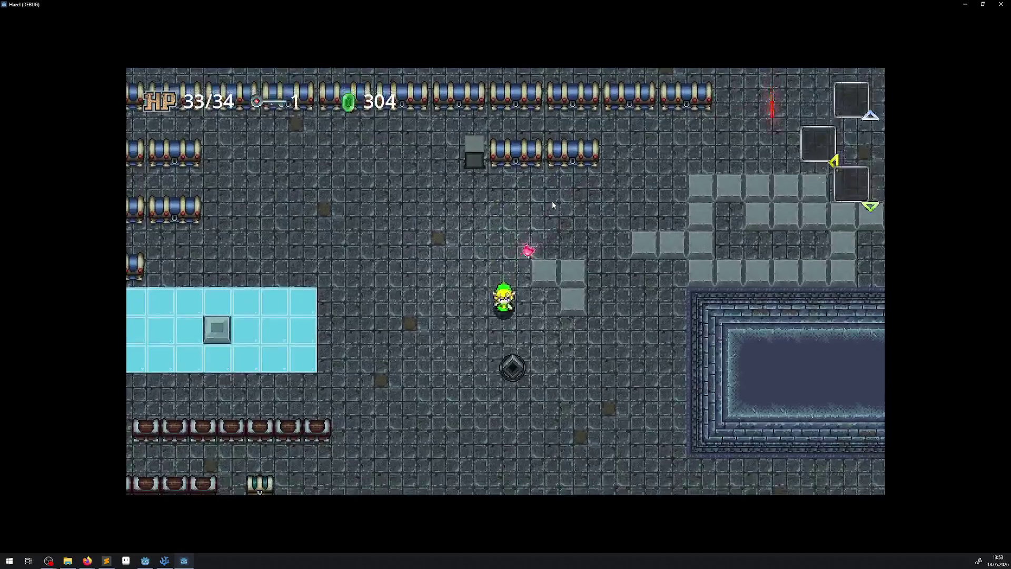
{"action": "key", "text": "Right"}
{"action": "key", "text": "Right"}
{"action": "key", "text": "Up"}
{"action": "key", "text": "Down"}
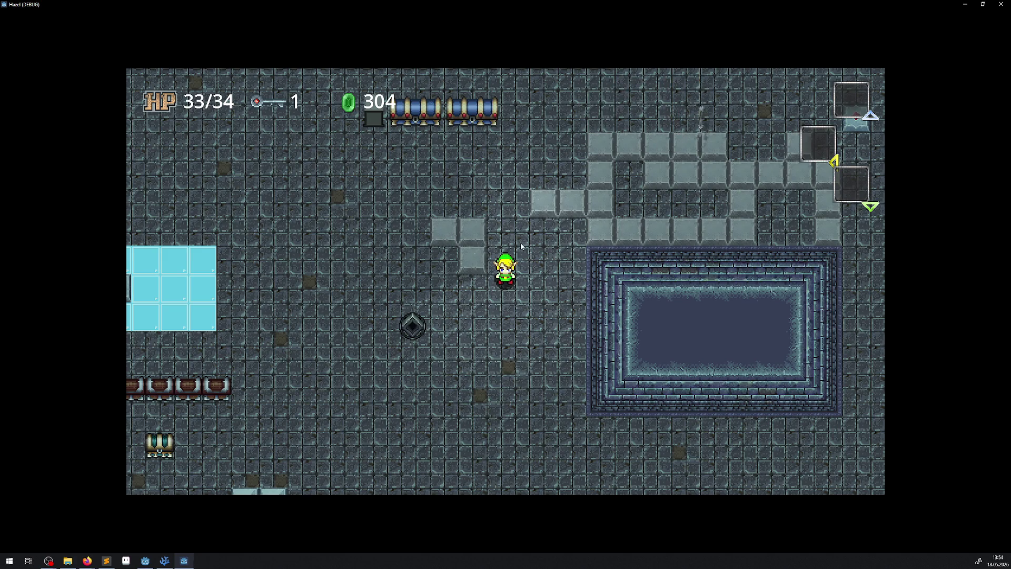
- Walk up-left toward the pillars and back into the starting room beside the lock blocks
{"action": "key", "text": "Up"}
{"action": "key", "text": "Left"}
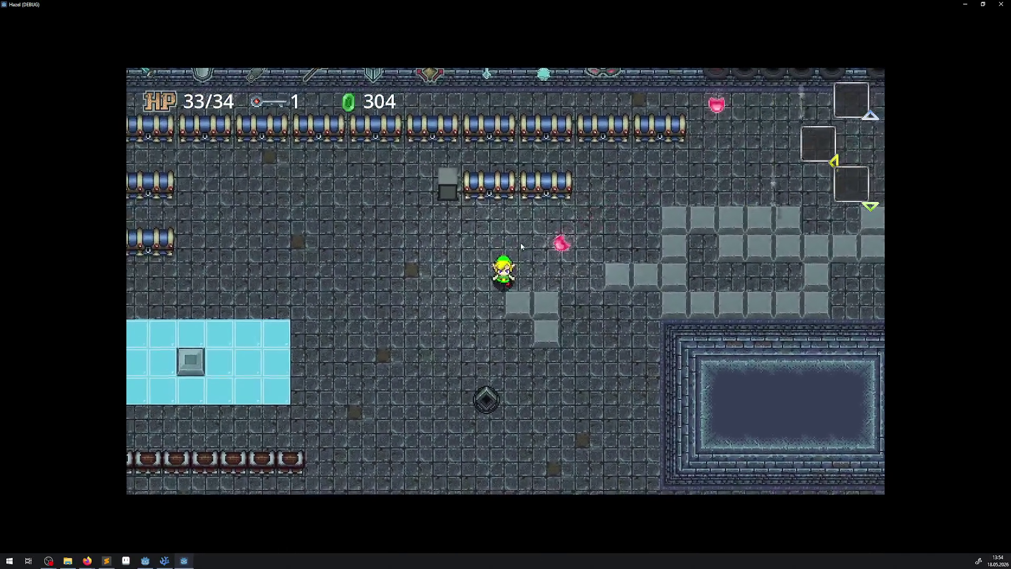
{"action": "key", "text": "Down"}
{"action": "key", "text": "Right"}
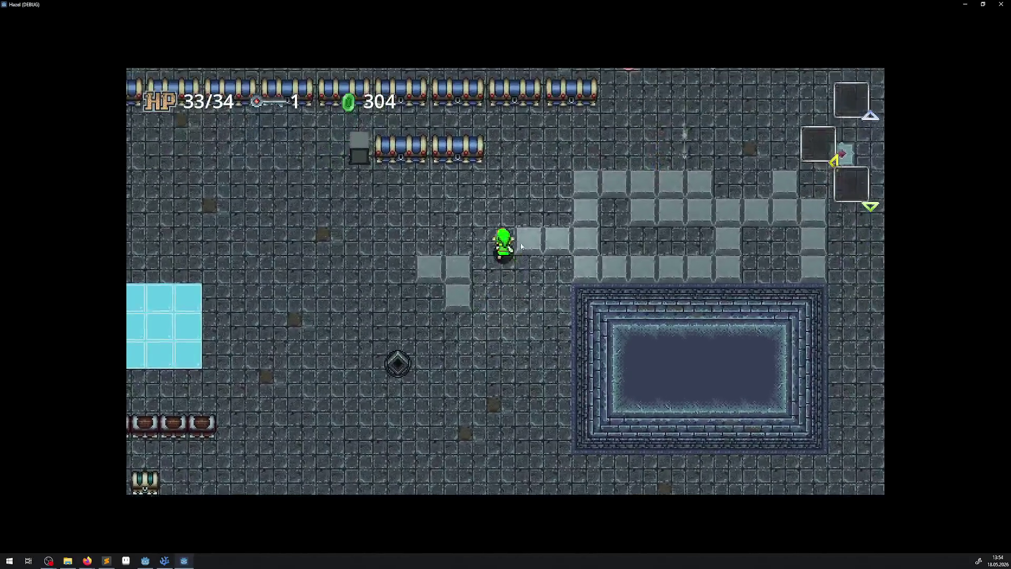
{"action": "key", "text": "Left"}
{"action": "key", "text": "Up"}
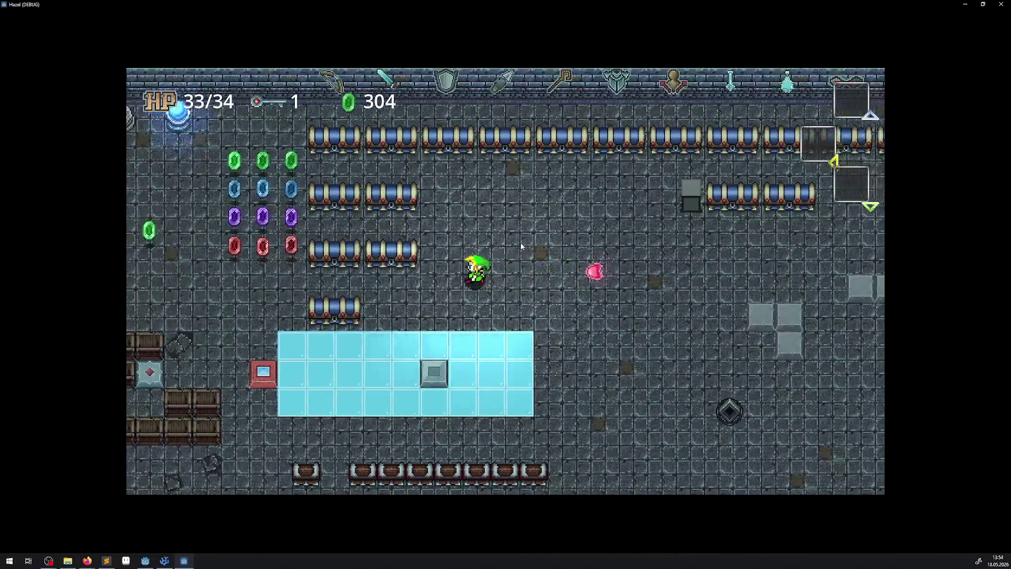
{"action": "key", "text": "Left"}
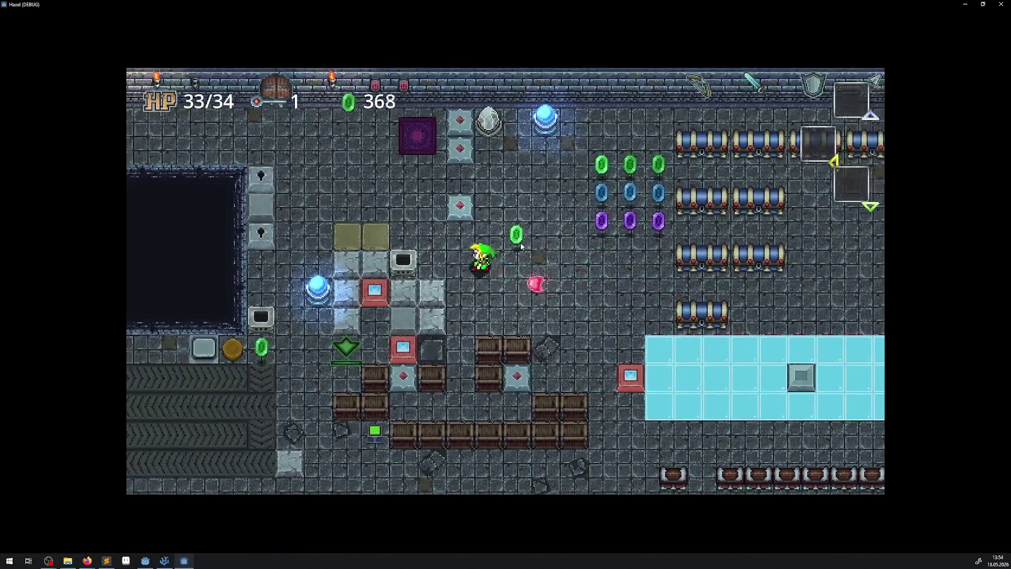
{"action": "key", "text": "Left"}
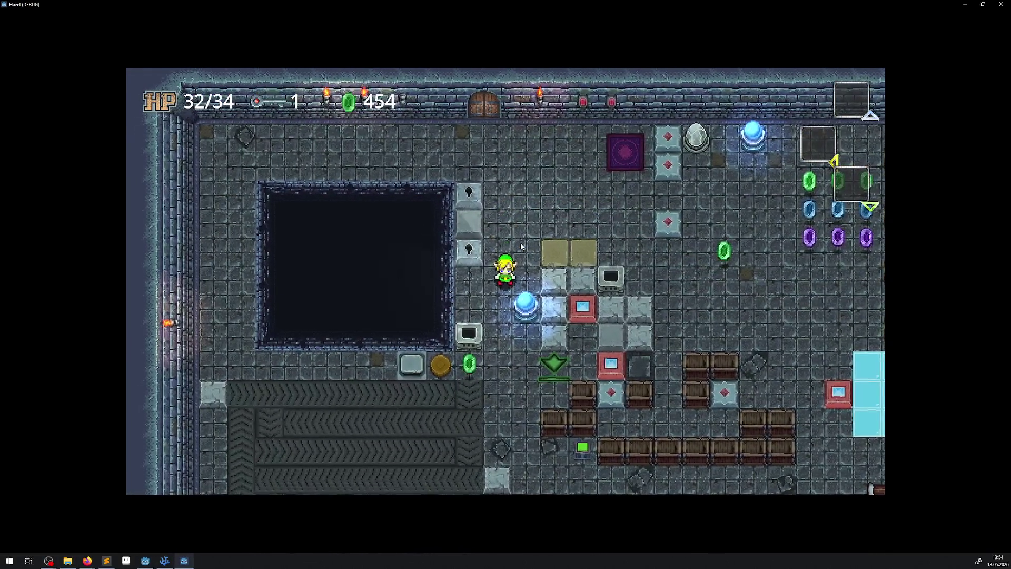
{"action": "key", "text": "Up"}
{"action": "key", "text": "Down"}
{"action": "key", "text": "Up"}
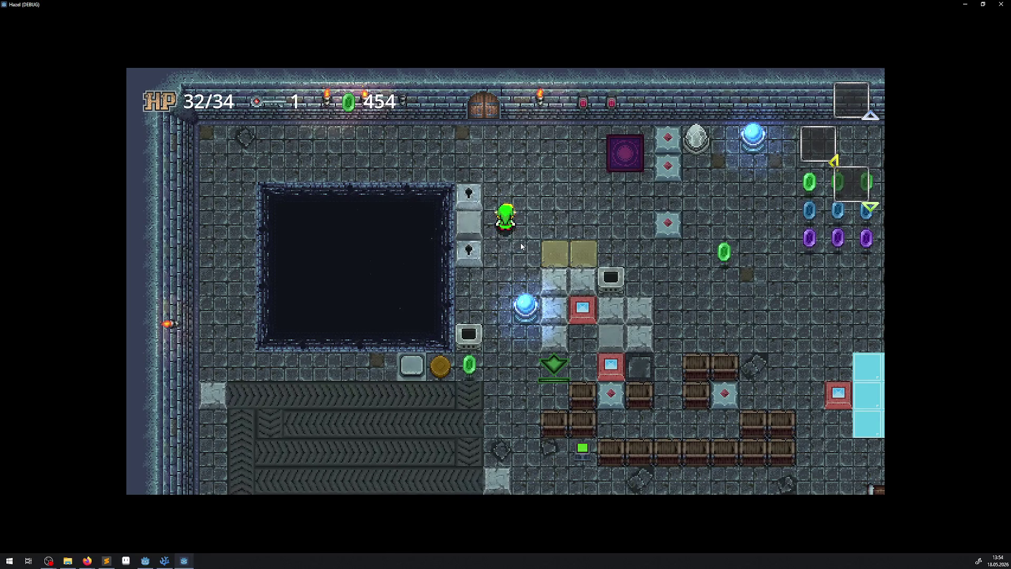
{"action": "key", "text": "Right"}
{"action": "key", "text": "Up"}
{"action": "key", "text": "Left"}
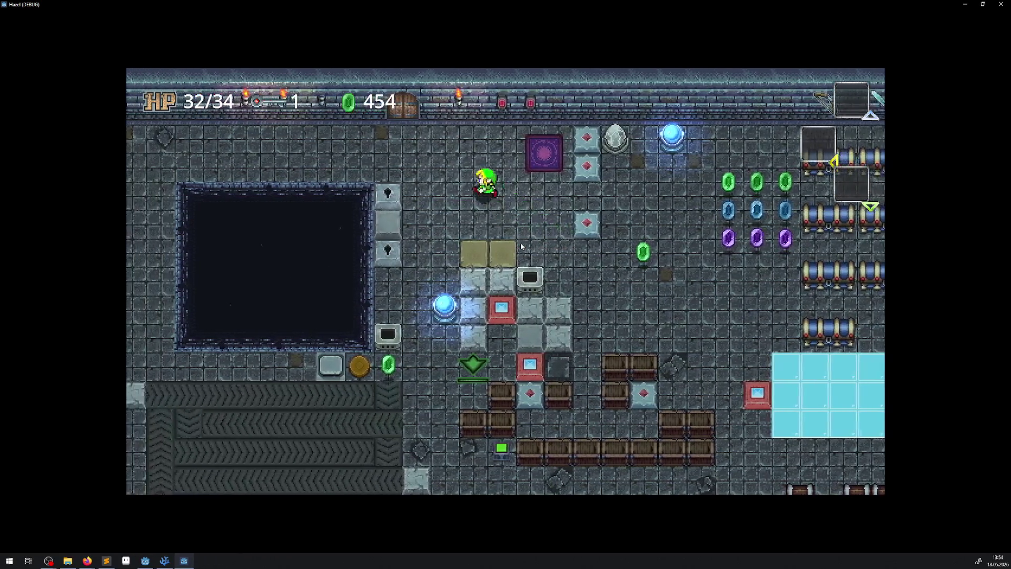
- Walk right along the grey blocks collecting a rupee, then close the game
{"action": "key", "text": "Left"}
{"action": "key", "text": "Down"}
{"action": "key", "text": "Right"}
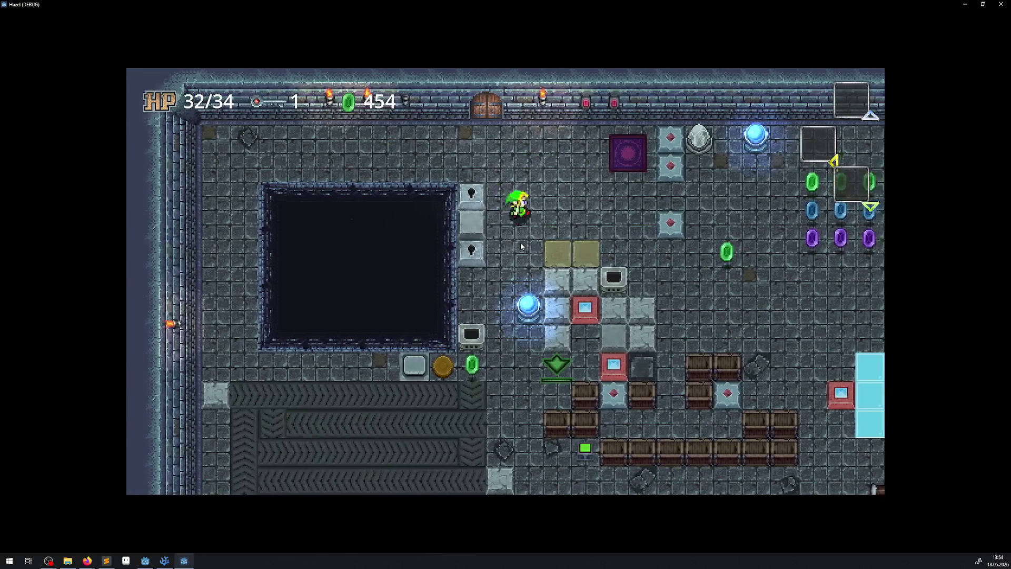
{"action": "key", "text": "Down"}
{"action": "key", "text": "Right"}
{"action": "key", "text": "Down"}
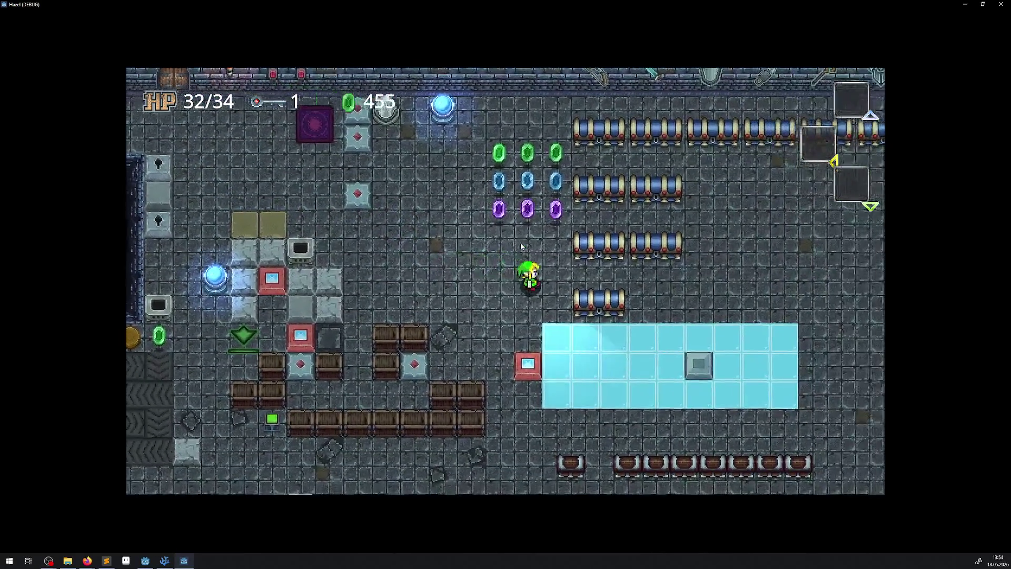
{"action": "key", "text": "Right"}
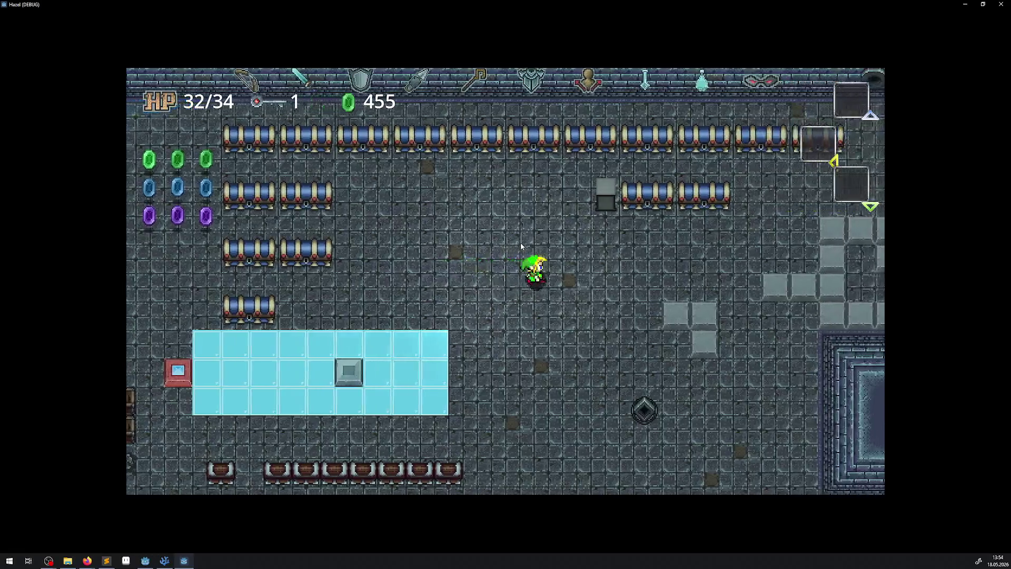
{"action": "key", "text": "Right"}
{"action": "key", "text": "Up"}
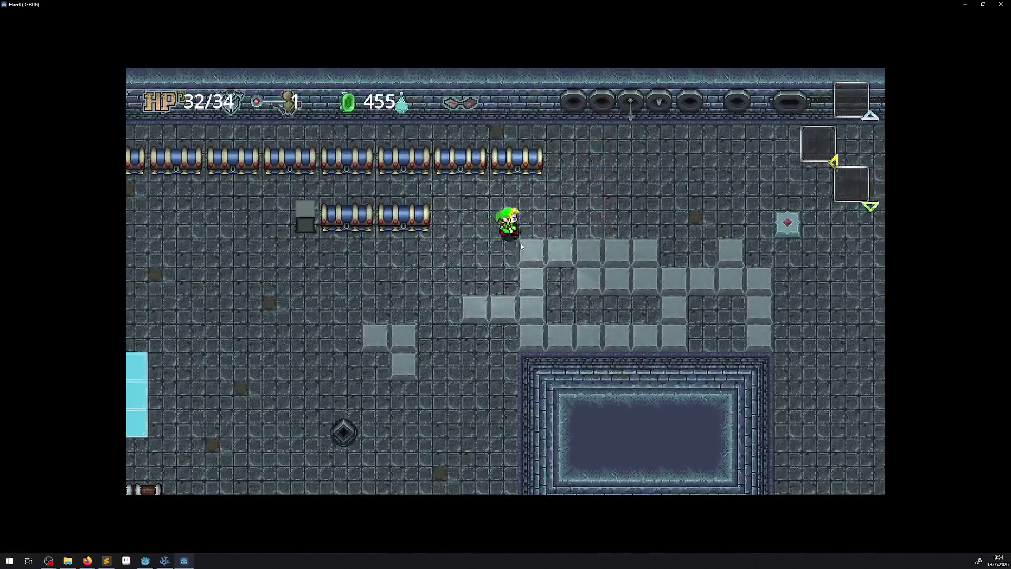
{"action": "key", "text": "Right"}
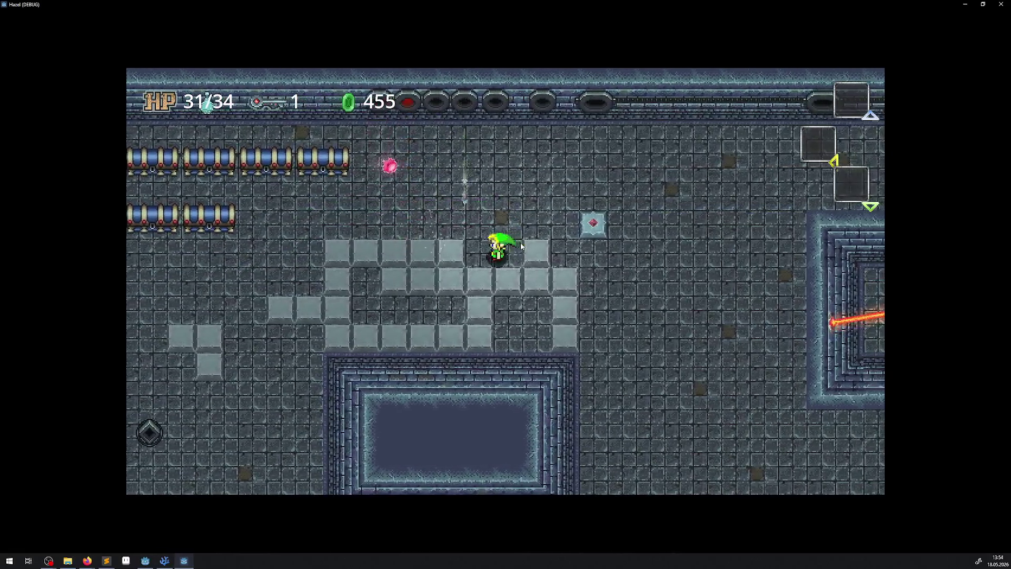
{"action": "key", "text": "Up"}
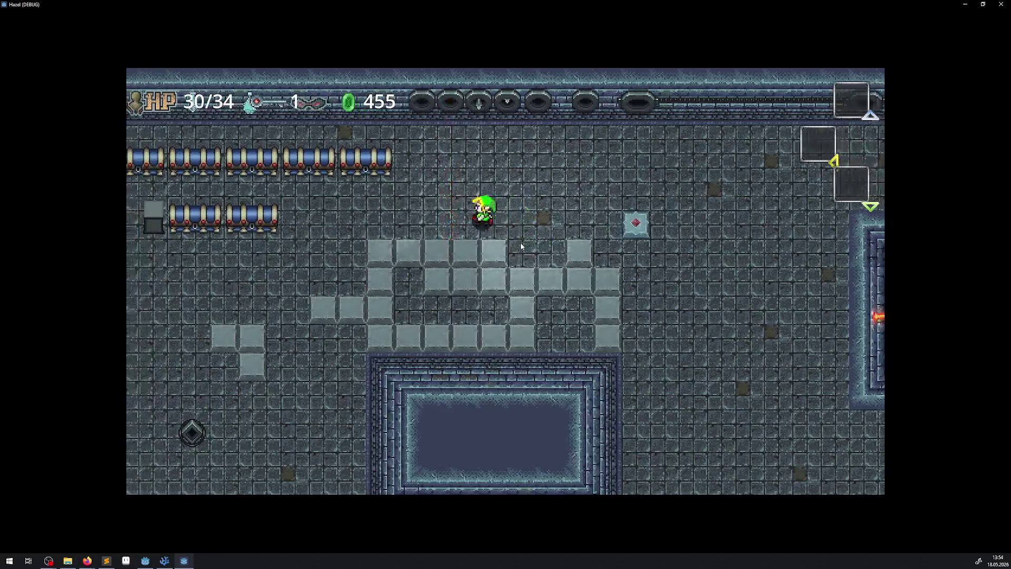
{"action": "key", "text": "Left"}
{"action": "key", "text": "Down"}
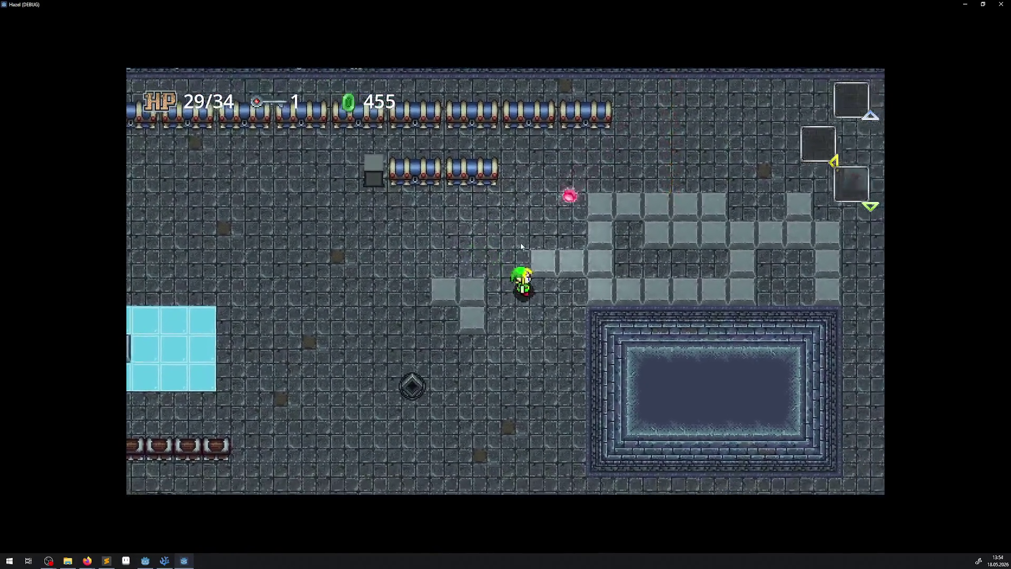
{"action": "left_click", "coordinate": [1000, 4]}
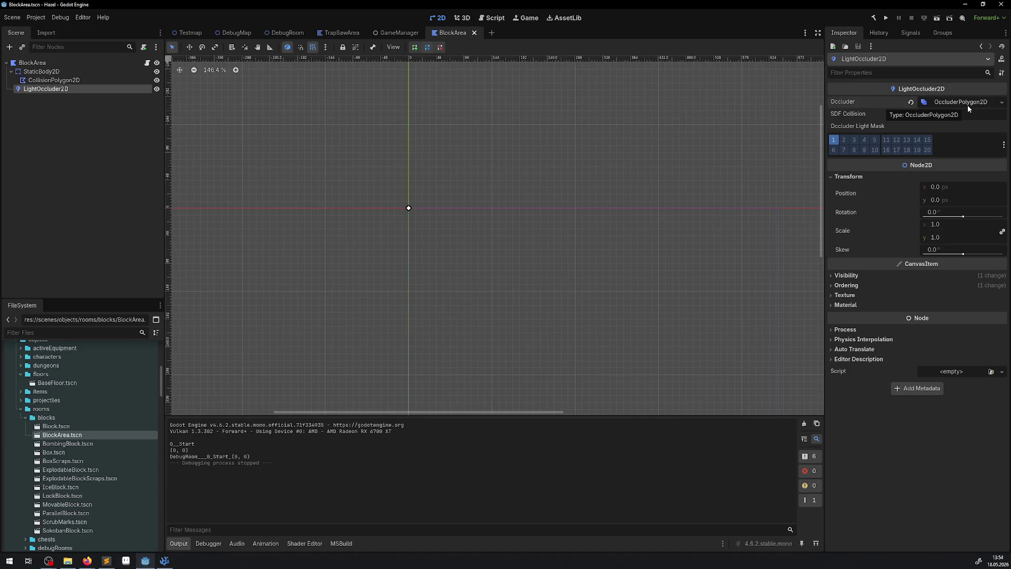
{"action": "left_click", "coordinate": [165, 560]}
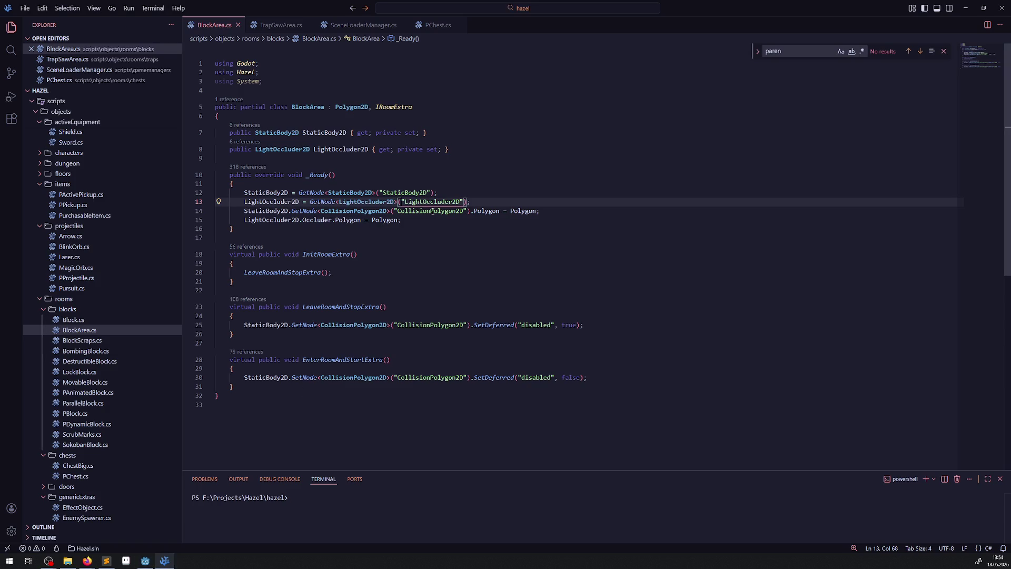
{"action": "double_click", "coordinate": [316, 220]}
{"action": "key", "text": "ctrl+c"}
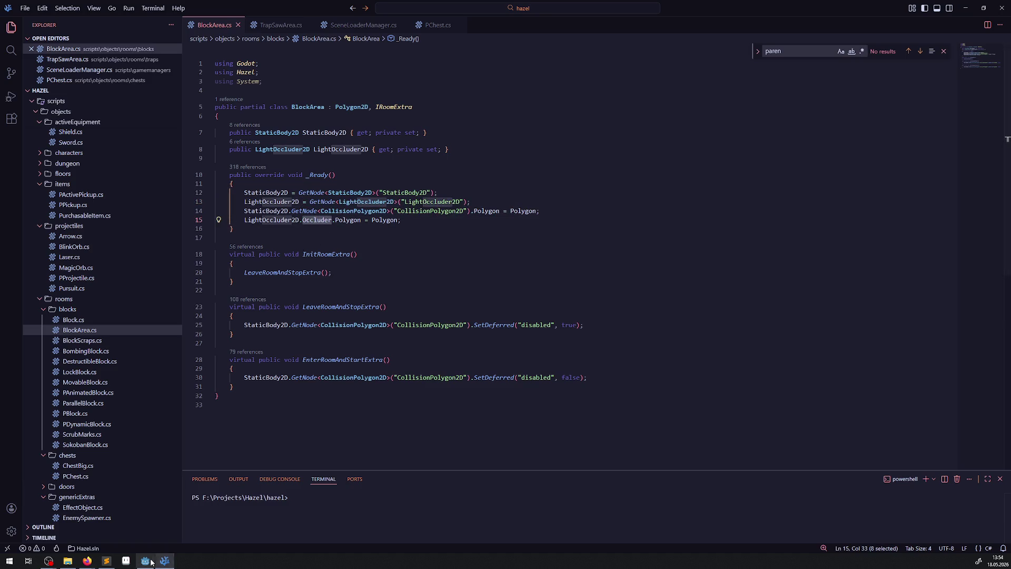
{"action": "key", "text": "alt+Tab"}
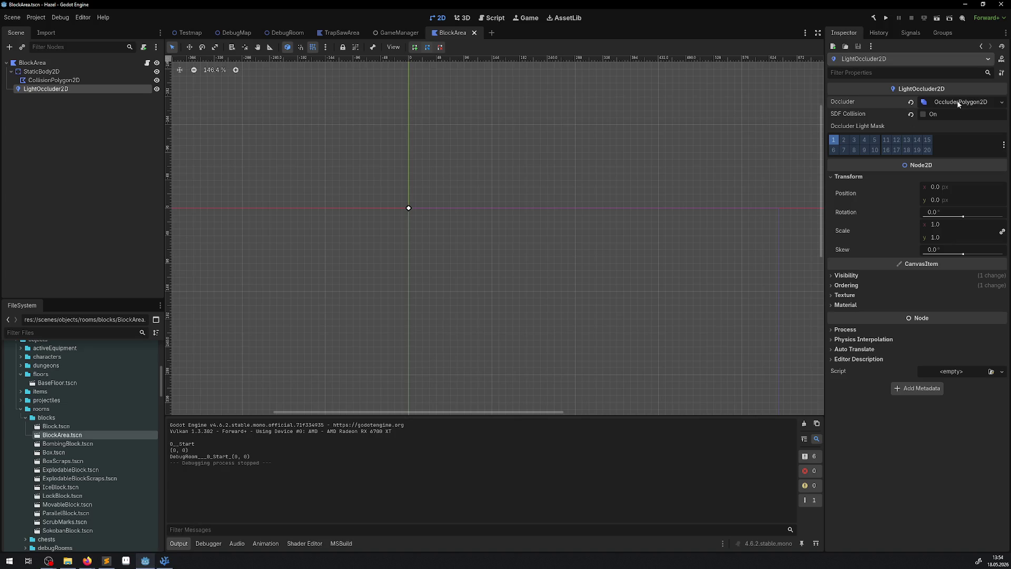
- Check the occluder polygon's Closed and ClockWise cull mode settings, then return to BlockArea.cs in VSCodium
{"action": "left_click", "coordinate": [958, 102]}
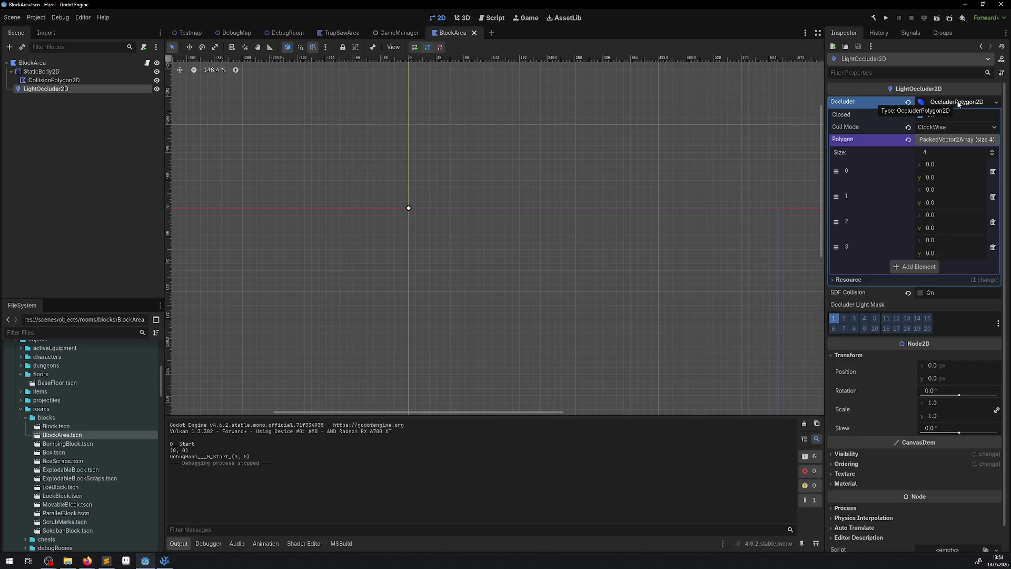
{"action": "left_click", "coordinate": [847, 279]}
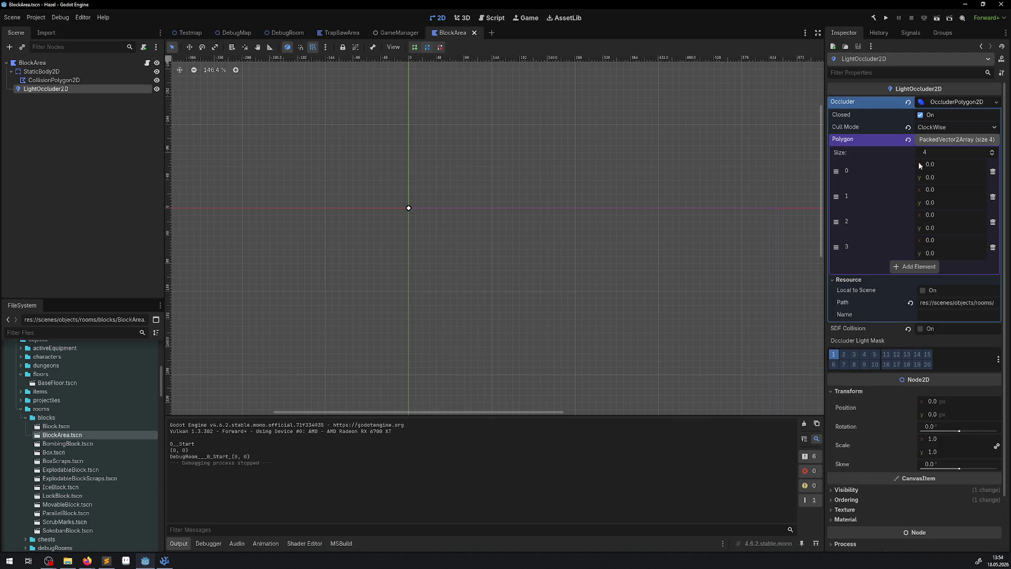
{"action": "left_click", "coordinate": [947, 102]}
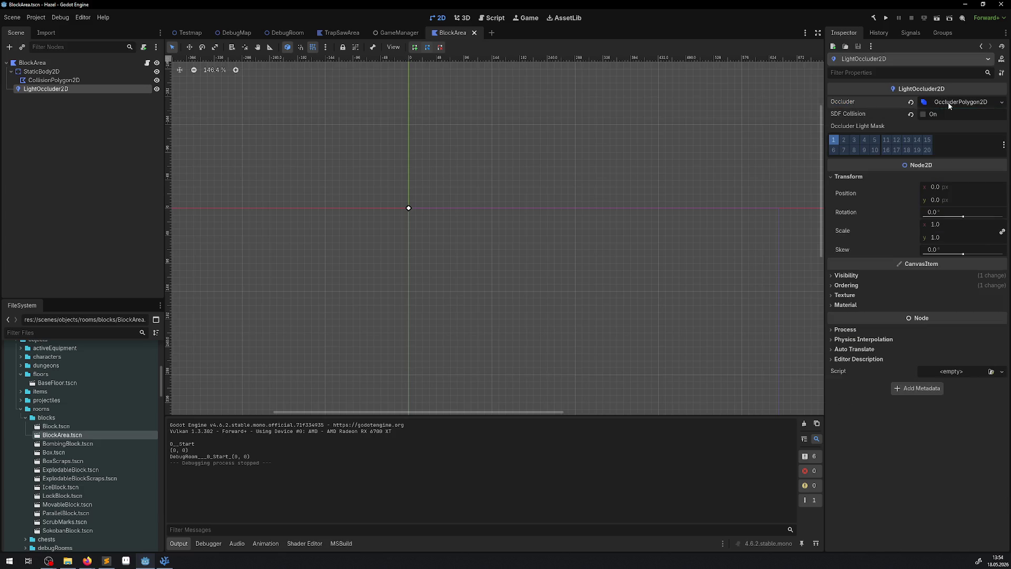
{"action": "left_click", "coordinate": [947, 102]}
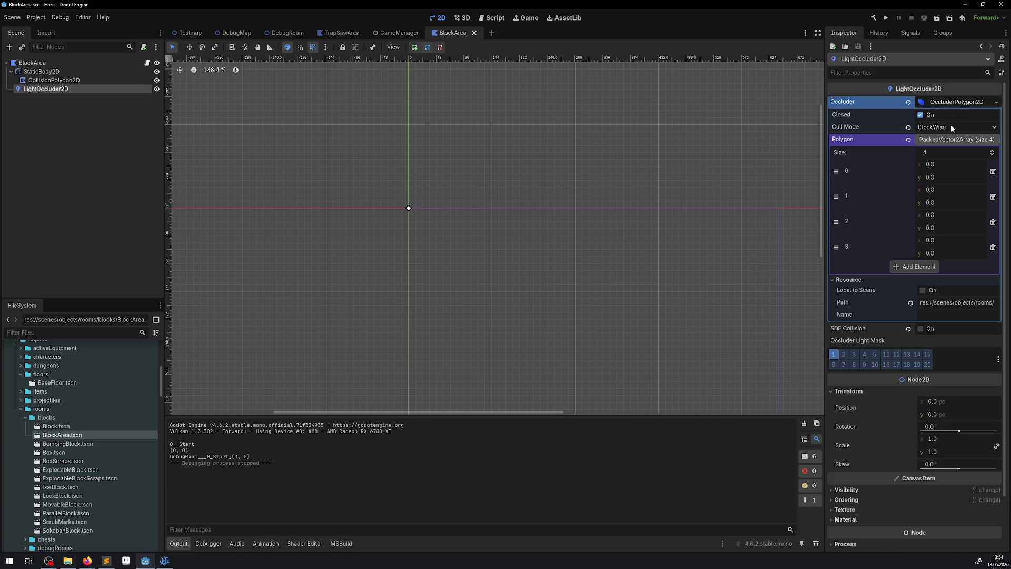
{"action": "left_click", "coordinate": [995, 103]}
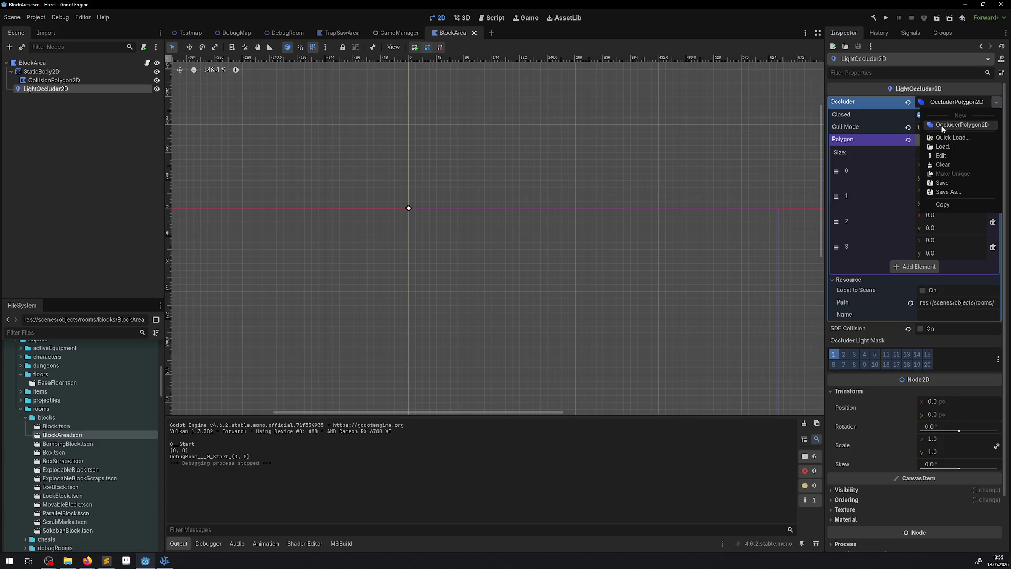
{"action": "scroll", "coordinate": [868, 211], "scroll_direction": "down", "scroll_amount": 2}
{"action": "left_click", "coordinate": [753, 28]}
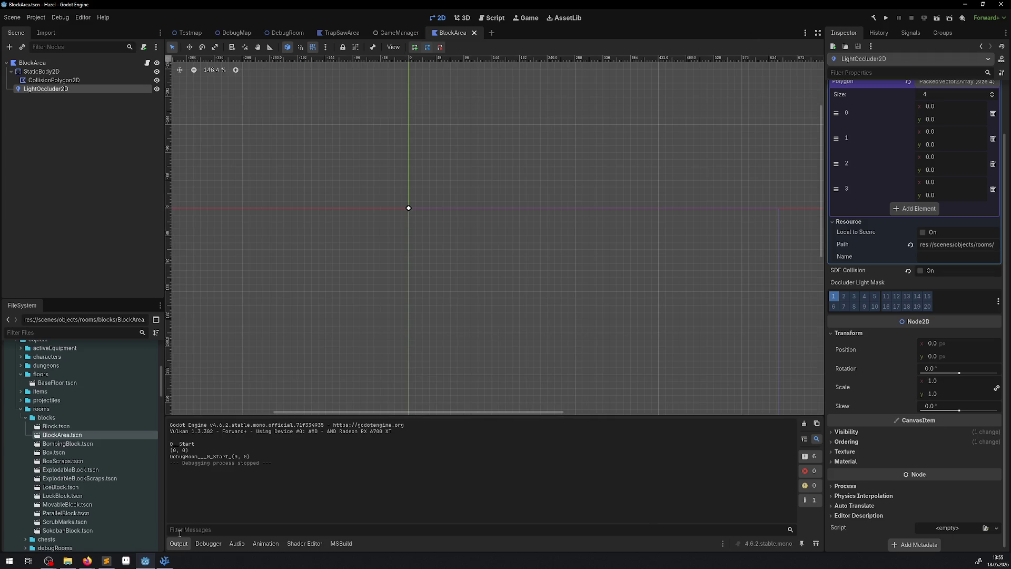
{"action": "left_click", "coordinate": [164, 561]}
- Add 'OccluderPolygon2D NewOcc = new OccluderPolygon2D();' on a new line in _Ready
{"action": "left_click", "coordinate": [523, 203]}
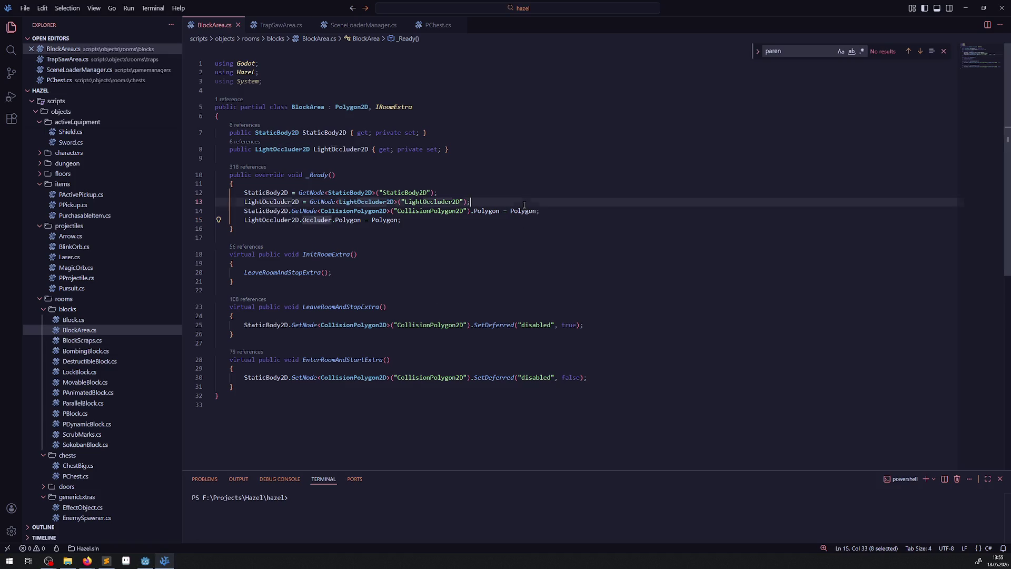
{"action": "left_click", "coordinate": [540, 212]}
{"action": "key", "text": "Return"}
{"action": "key", "text": "Return"}
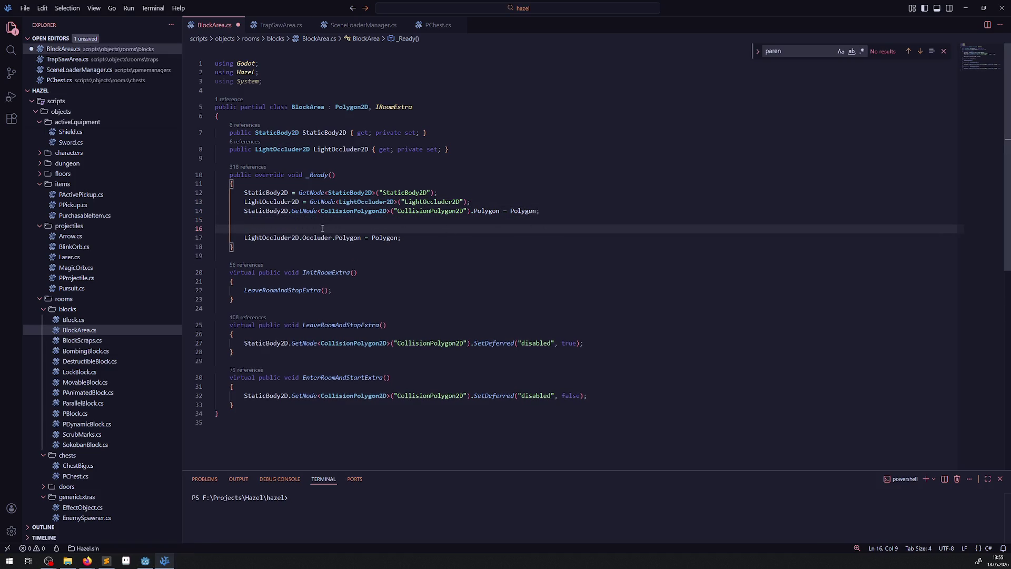
{"action": "key", "text": "ctrl+v"}
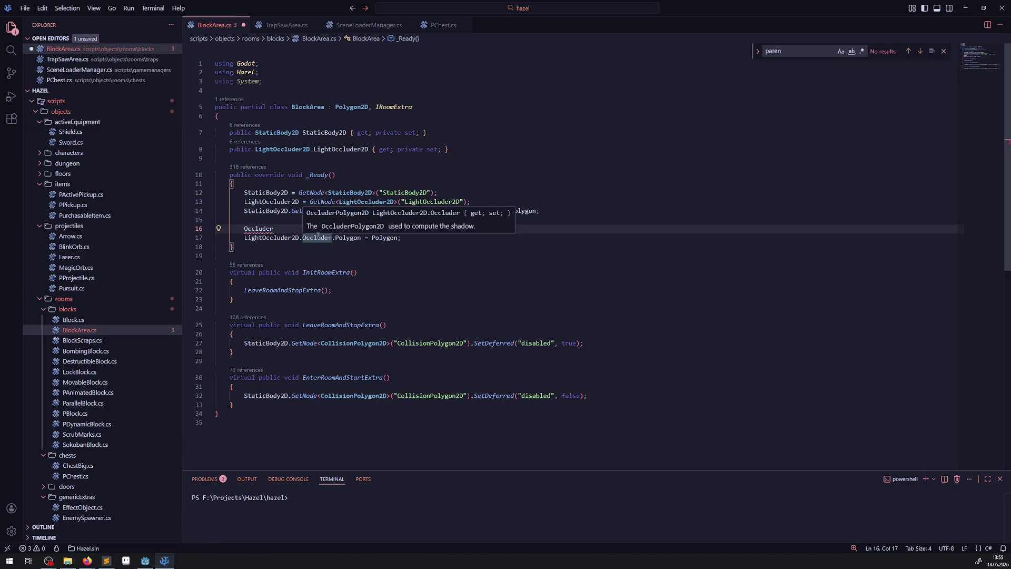
{"action": "type", "text": "Poly"}
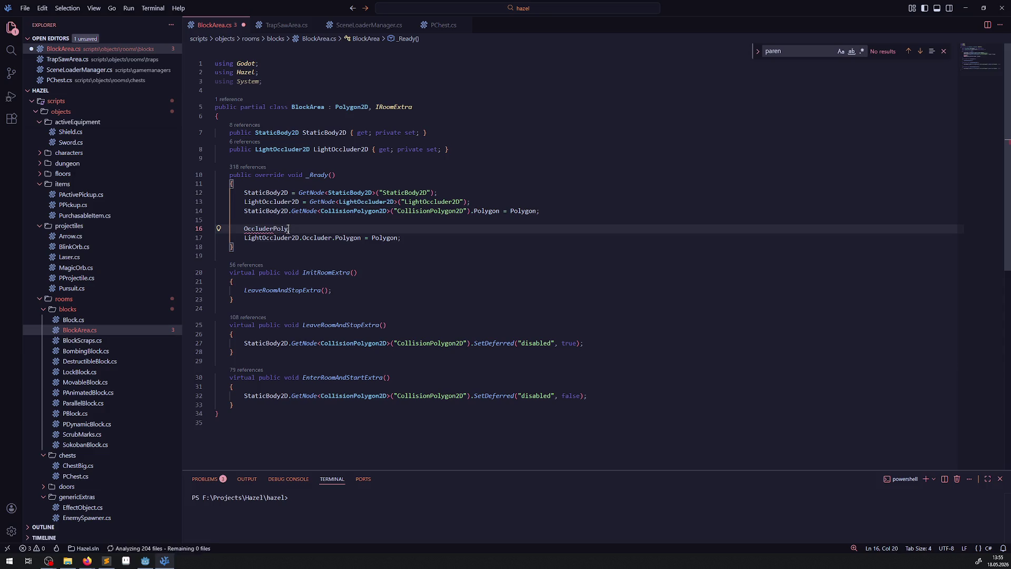
{"action": "type", "text": "gon2D"}
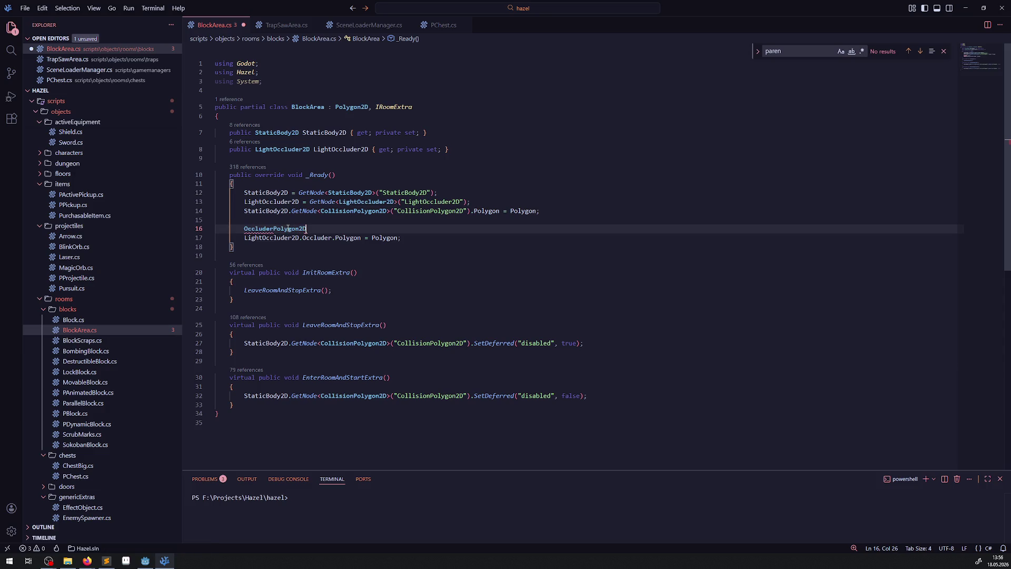
{"action": "double_click", "coordinate": [288, 228]}
{"action": "left_click", "coordinate": [338, 232]}
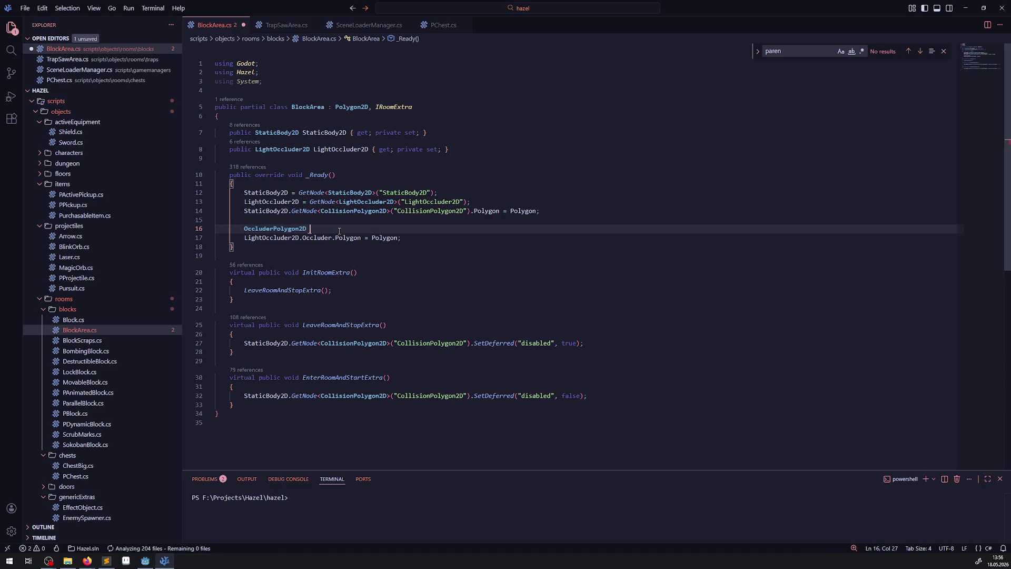
{"action": "type", "text": "new Occ"}
{"action": "key", "text": "ctrl+BackSpace"}
{"action": "key", "text": "ctrl+BackSpace"}
{"action": "type", "text": "N"}
{"action": "type", "text": "ewOcc = OccluderPolygon2D"}
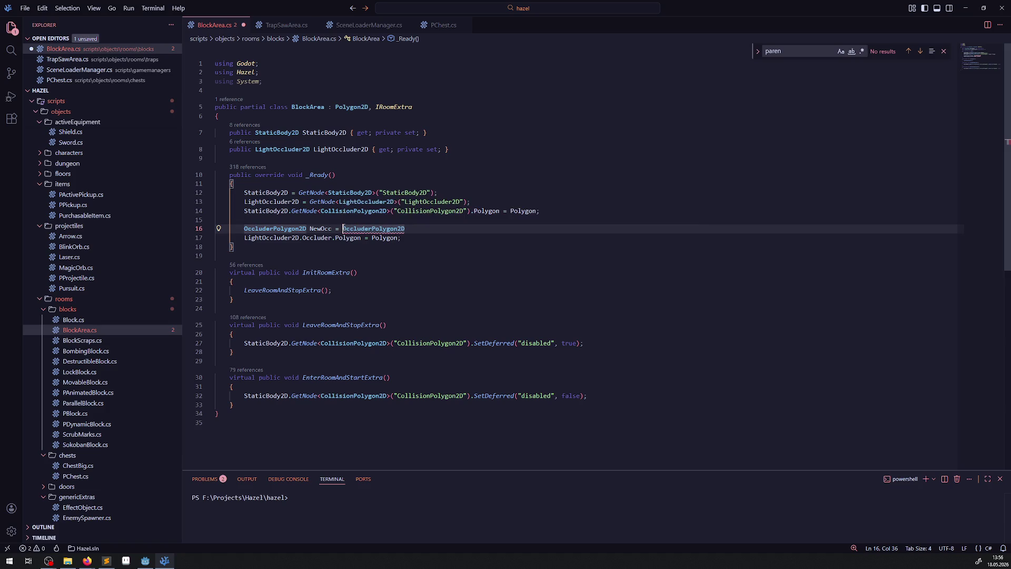
{"action": "left_click", "coordinate": [343, 228]}
{"action": "type", "text": "new ="}
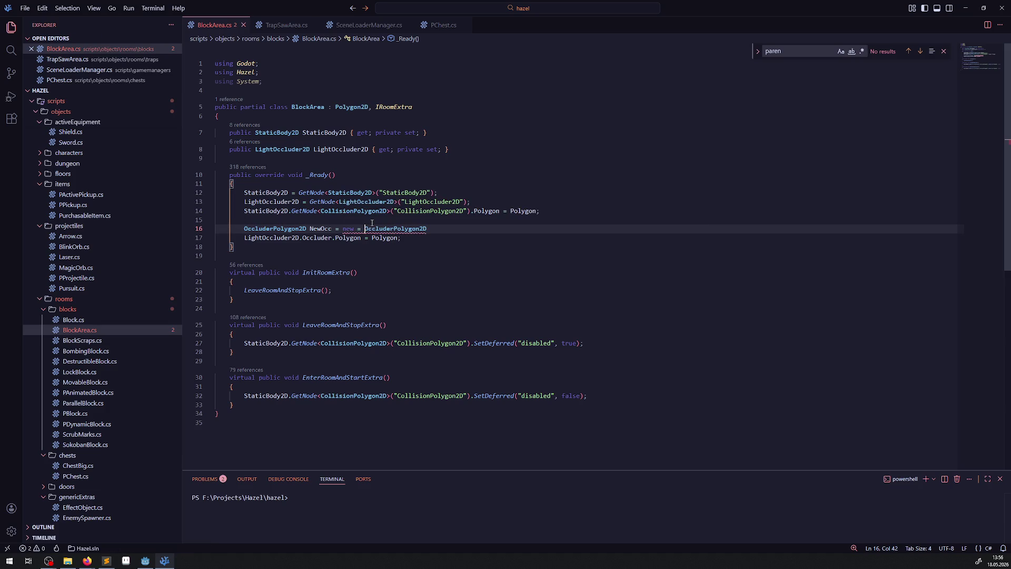
{"action": "key", "text": "BackSpace"}
{"action": "key", "text": "BackSpace"}
{"action": "left_click", "coordinate": [429, 228]}
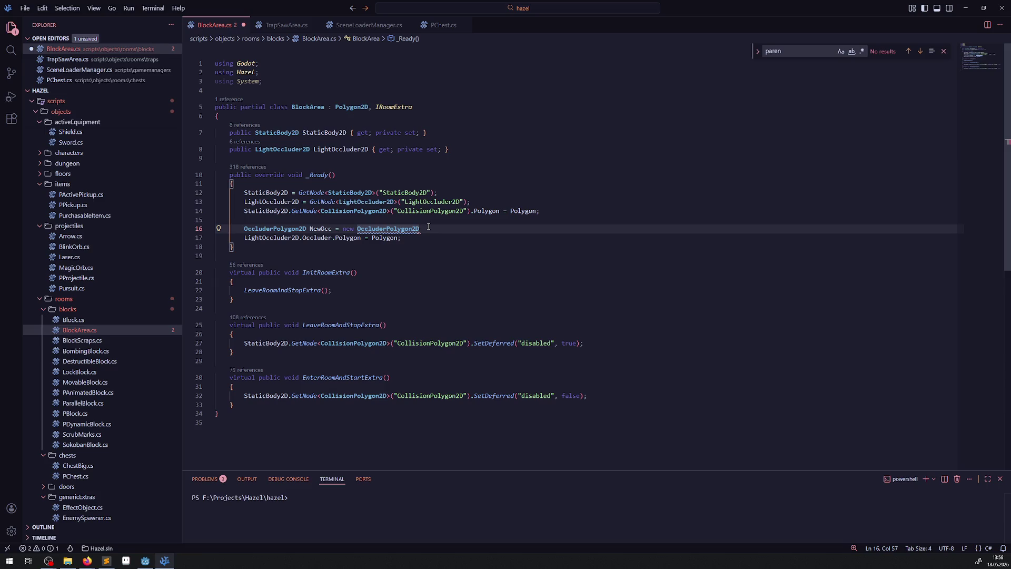
{"action": "type", "text": "();"}
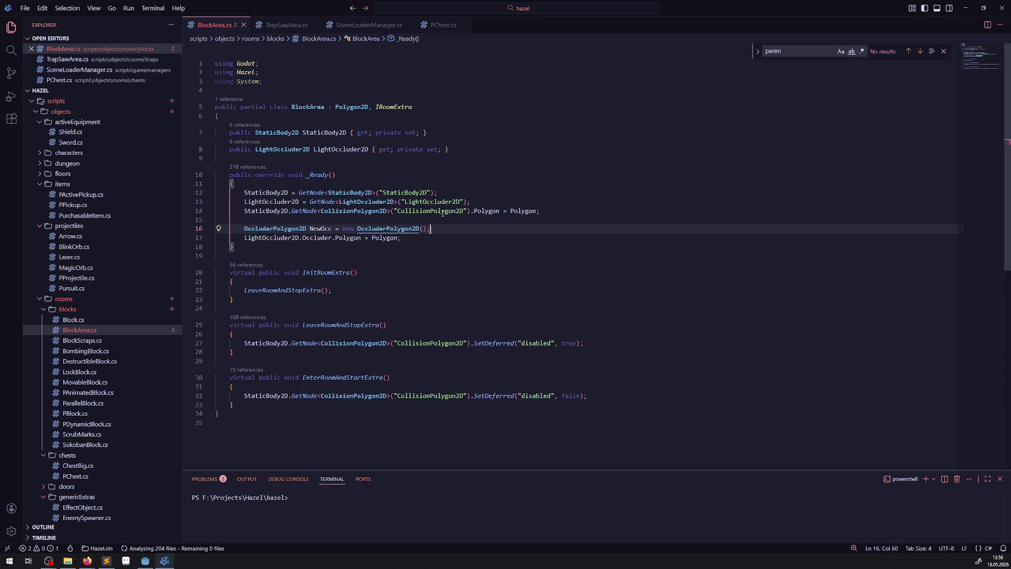
{"action": "mouse_move", "coordinate": [379, 229]}
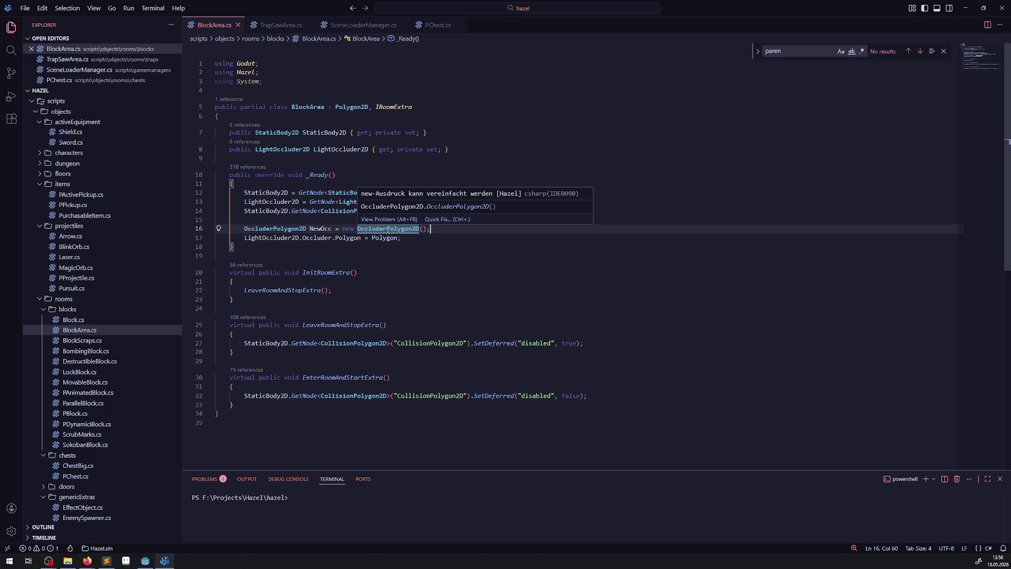
{"action": "double_click", "coordinate": [390, 229]}
{"action": "left_click", "coordinate": [442, 228]}
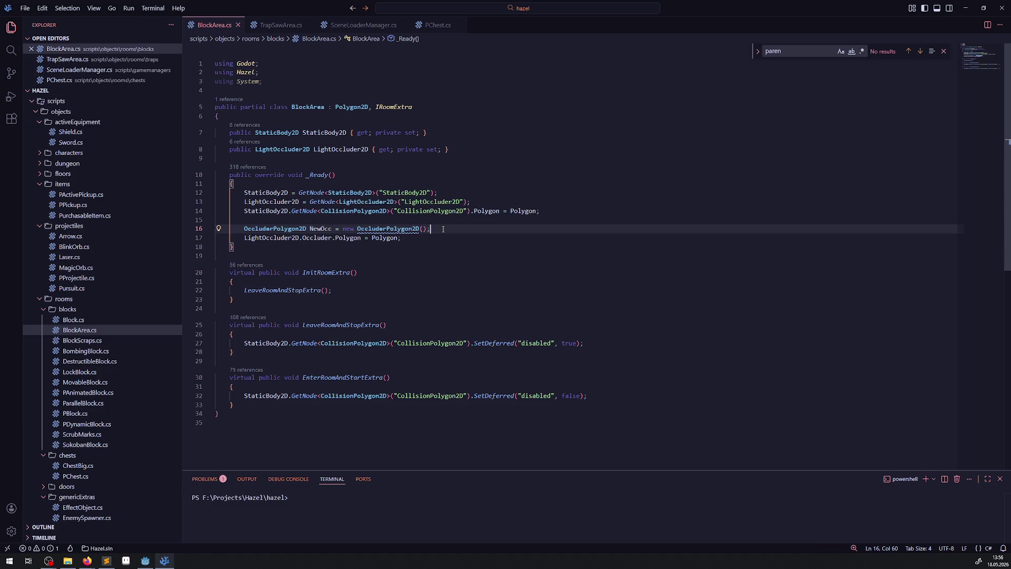
- Add 'NewOcc.Closed = LightOccluder2D.Occluder.Closed;' below it and save the script
{"action": "key", "text": "Return"}
{"action": "type", "text": "NewOcc."}
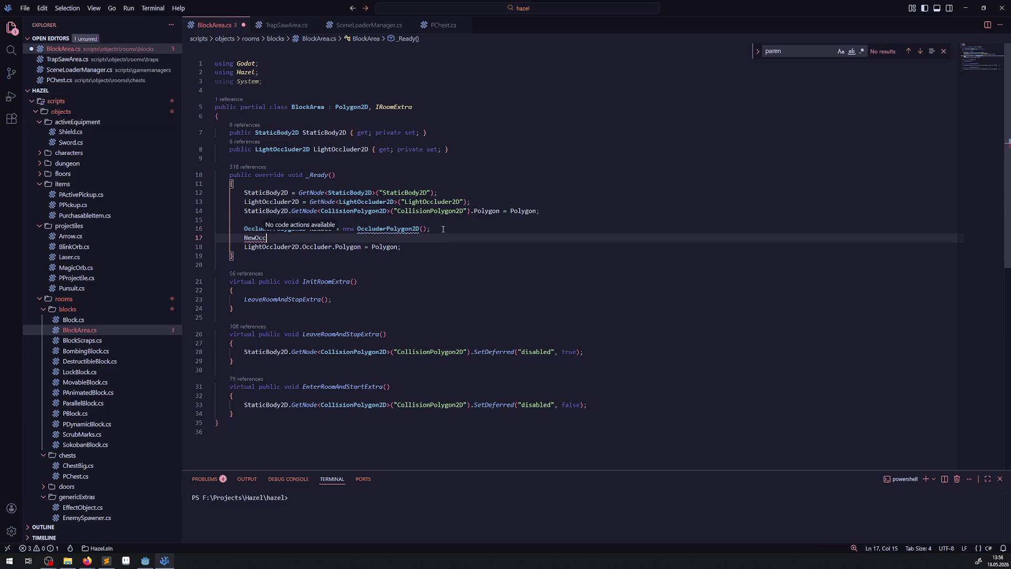
{"action": "scroll", "coordinate": [315, 295], "scroll_direction": "down", "scroll_amount": 3}
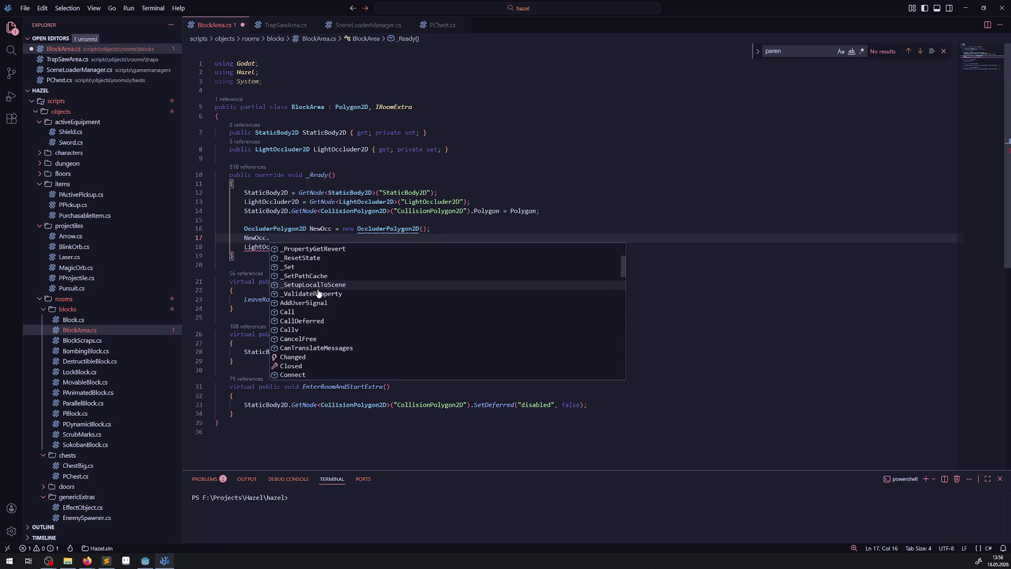
{"action": "left_click", "coordinate": [297, 365]}
{"action": "type", "text": "Closed"}
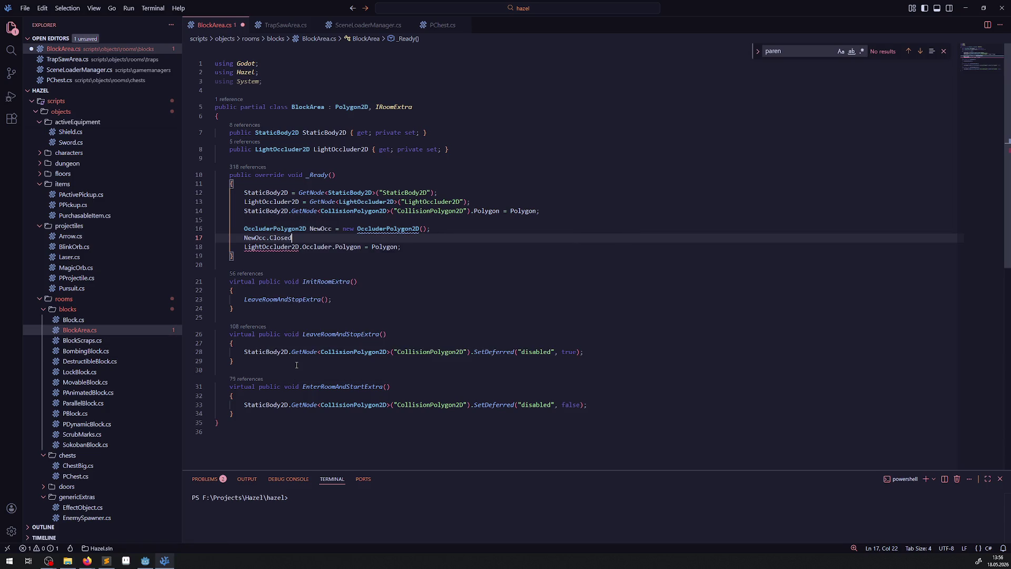
{"action": "type", "text": " ="}
{"action": "mouse_move", "coordinate": [231, 249]}
{"action": "left_mouse_down"}
{"action": "mouse_move", "coordinate": [343, 247]}
{"action": "mouse_move", "coordinate": [332, 246]}
{"action": "left_mouse_up"}
{"action": "key", "text": "ctrl+c"}
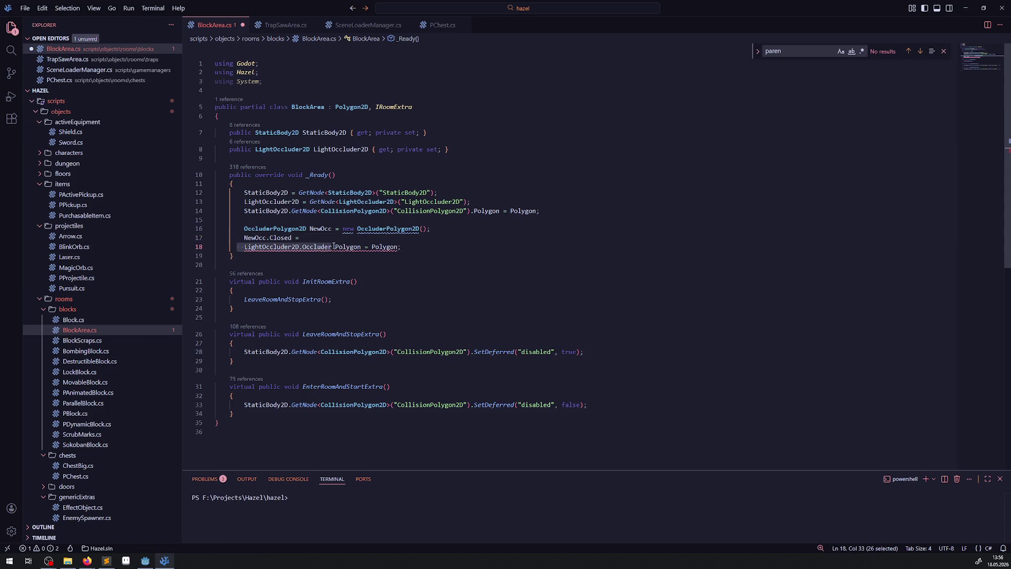
{"action": "left_click", "coordinate": [333, 242]}
{"action": "key", "text": "ctrl+v"}
{"action": "type", "text": ".Clo"}
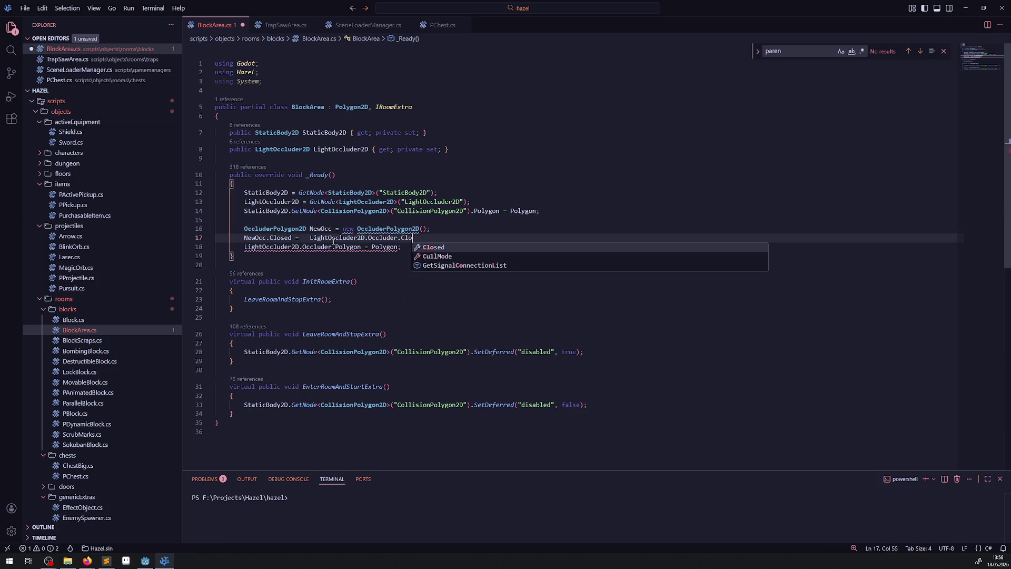
{"action": "key", "text": "Tab"}
{"action": "type", "text": ";"}
{"action": "key", "text": "ctrl+s"}
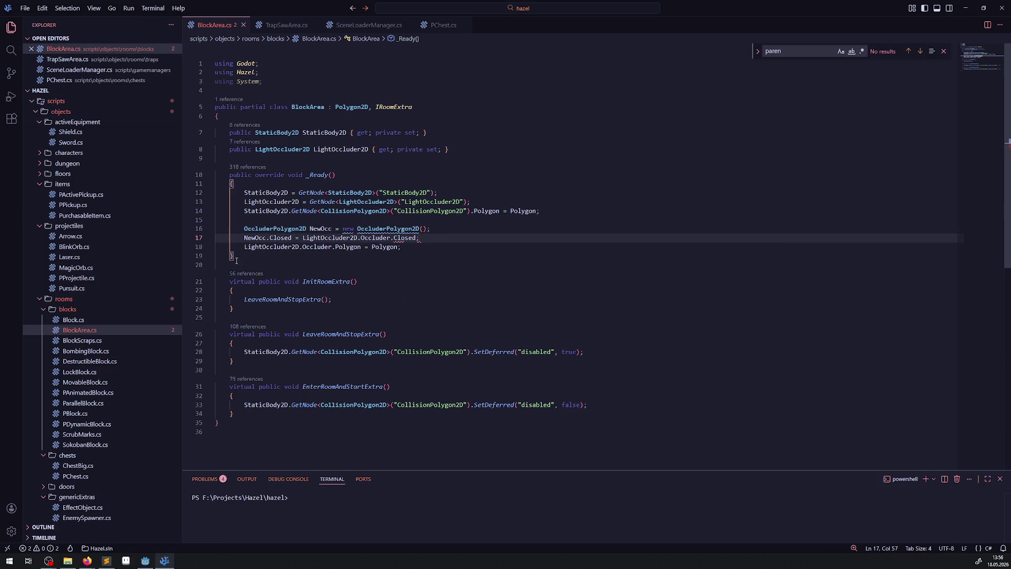
- Glance at the Godot editor, then come back to VSCodium
{"action": "key", "text": "alt+Tab"}
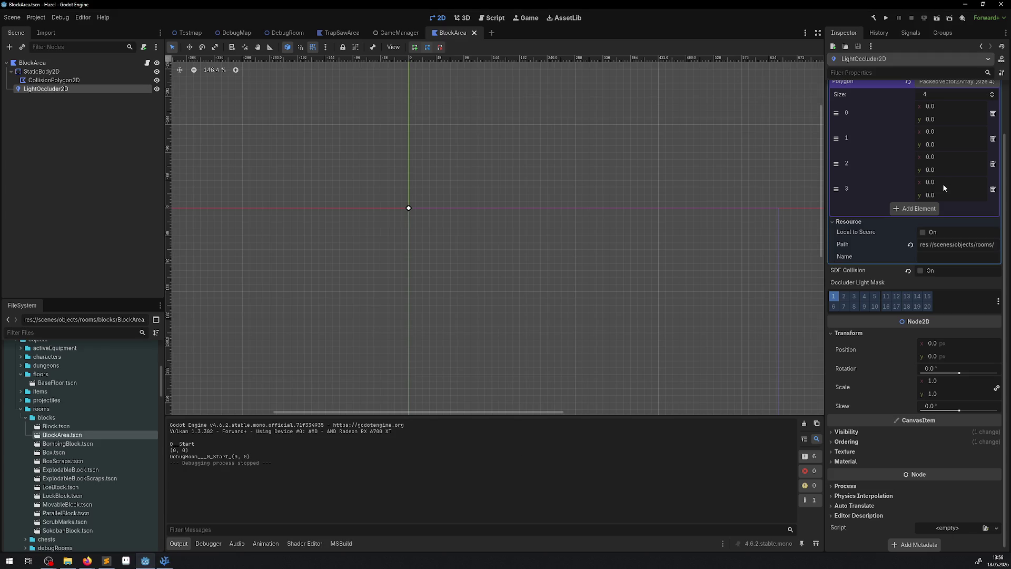
{"action": "scroll", "coordinate": [883, 241], "scroll_direction": "up", "scroll_amount": 3}
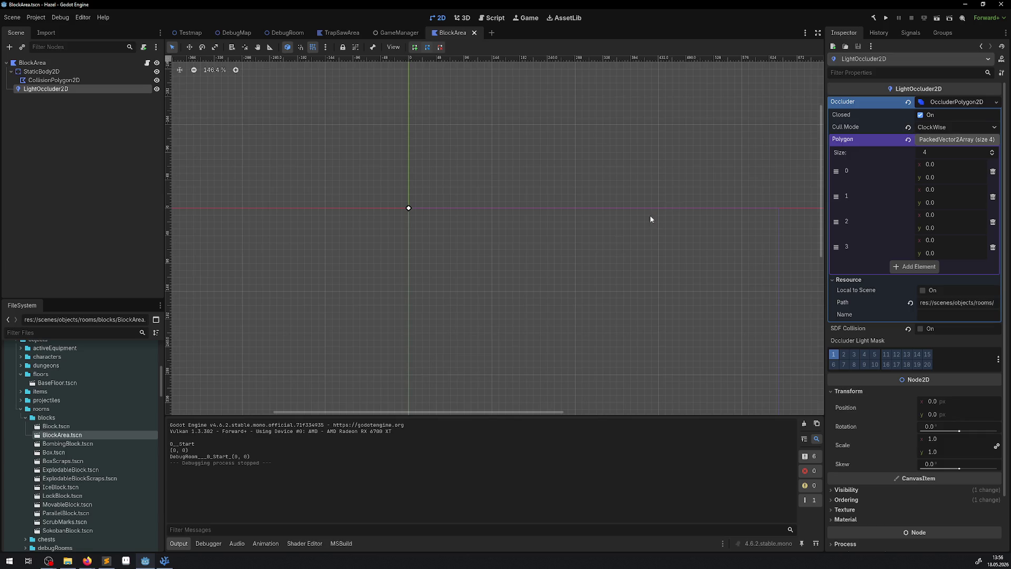
{"action": "left_click", "coordinate": [164, 560]}
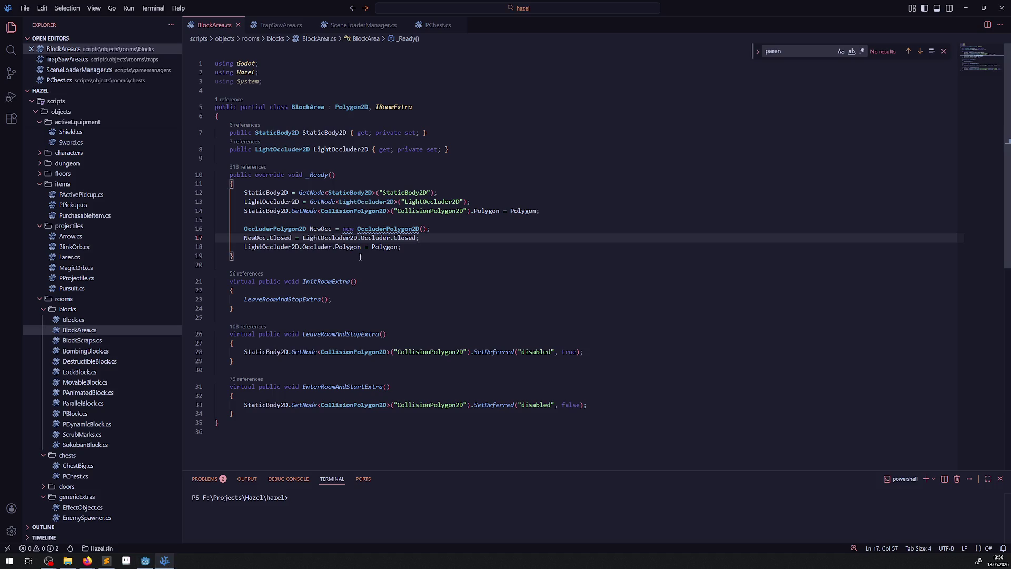
- Duplicate the Closed line into 'NewOcc.CullMode = LightOccluder2D.Occluder.CullMode;' and save
{"action": "key", "text": "shift+alt+Down"}
{"action": "double_click", "coordinate": [280, 246]}
{"action": "type", "text": "Mode"}
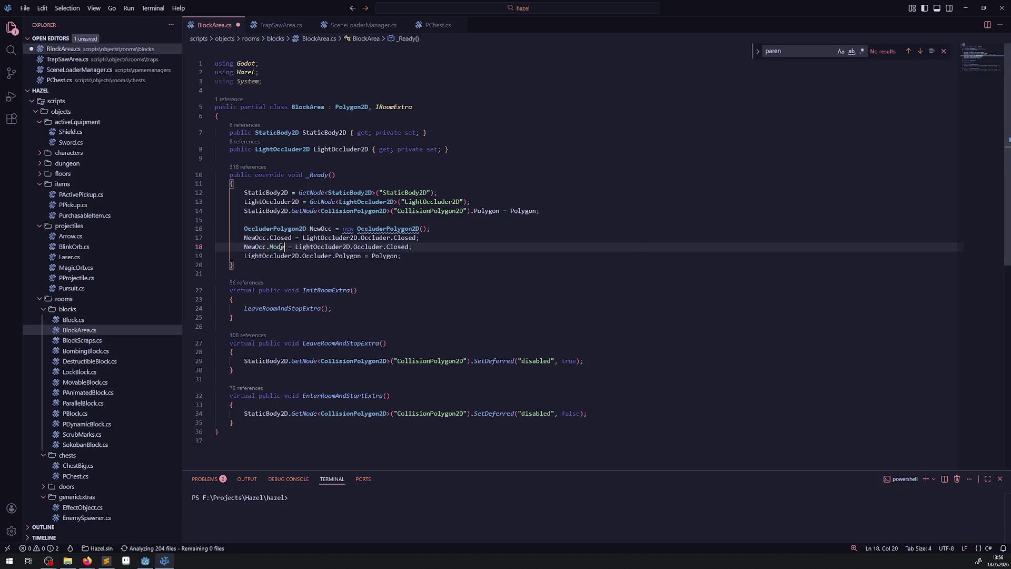
{"action": "key", "text": "ctrl+space"}
{"action": "key", "text": "Tab"}
{"action": "double_click", "coordinate": [291, 248]}
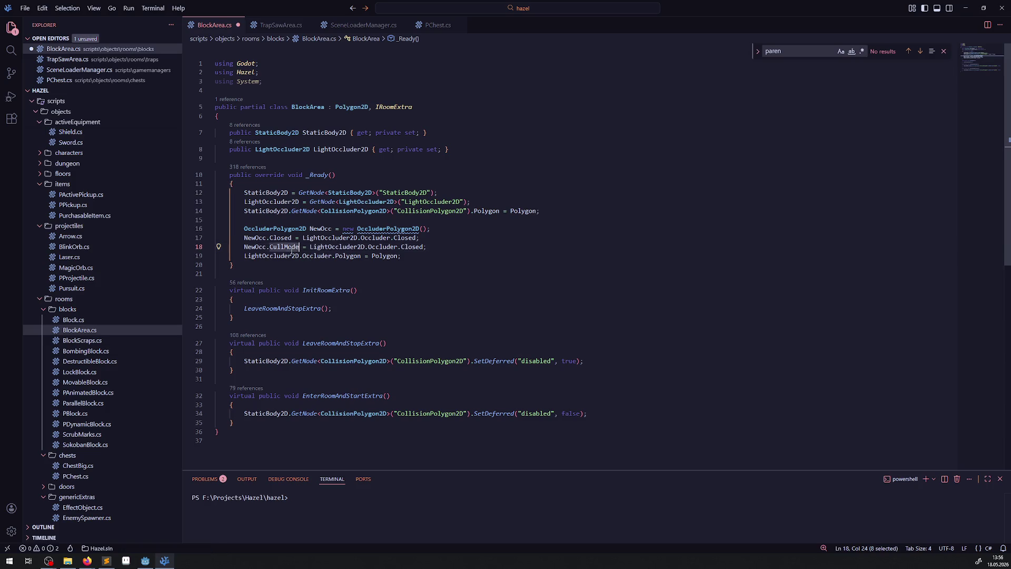
{"action": "key", "text": "ctrl+c"}
{"action": "key", "text": "End"}
{"action": "key", "text": "ctrl+shift+Left"}
{"action": "key", "text": "ctrl+v"}
{"action": "key", "text": "ctrl+s"}
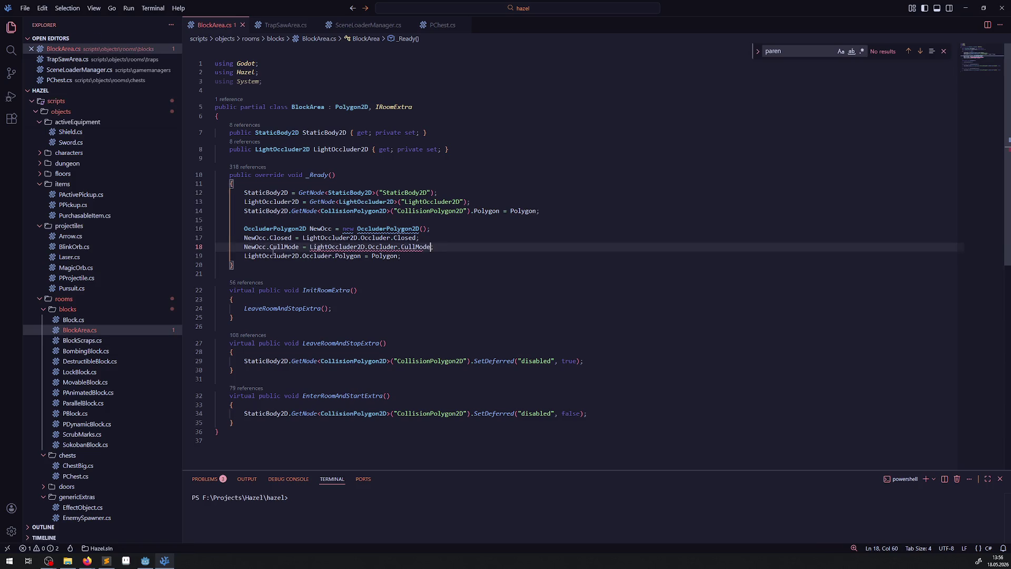
{"action": "type", "text": ";"}
{"action": "key", "text": "ctrl+s"}
- Add 'LightOccluder2D.Occluder = NewOcc;' above the polygon assignment and save the script
{"action": "double_click", "coordinate": [256, 247]}
{"action": "left_click_drag", "start_coordinate": [245, 255], "coordinate": [333, 256]}
{"action": "double_click", "coordinate": [378, 255]}
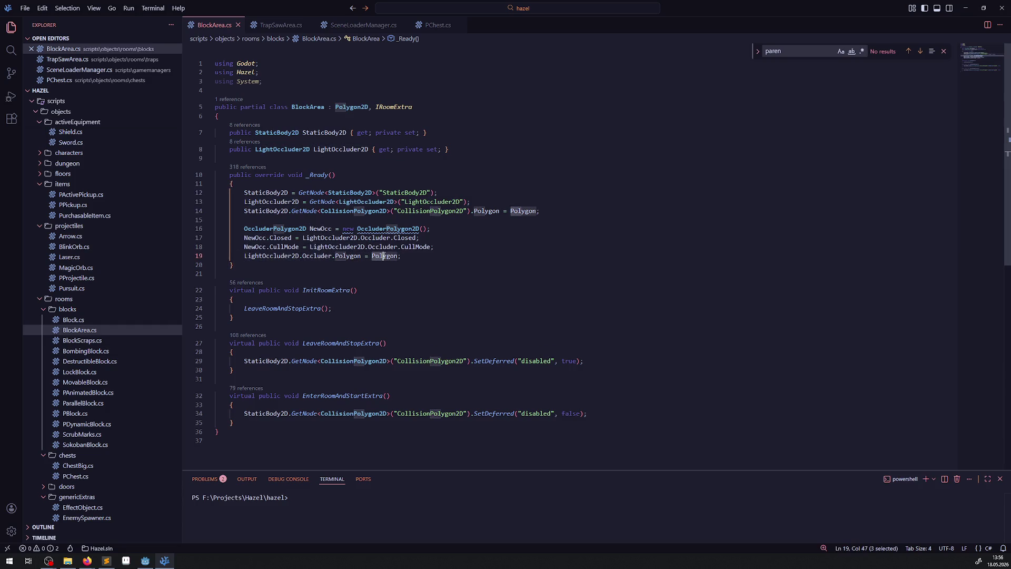
{"action": "key", "text": "shift+alt+Up"}
{"action": "type", "text": "NewOcc"}
{"action": "left_click", "coordinate": [419, 266]}
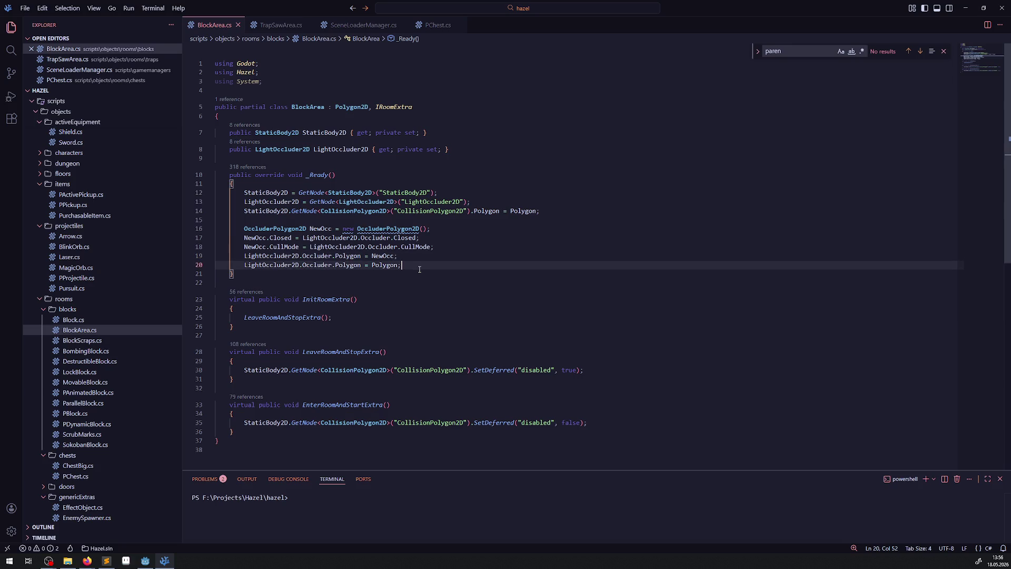
{"action": "key", "text": "ctrl+s"}
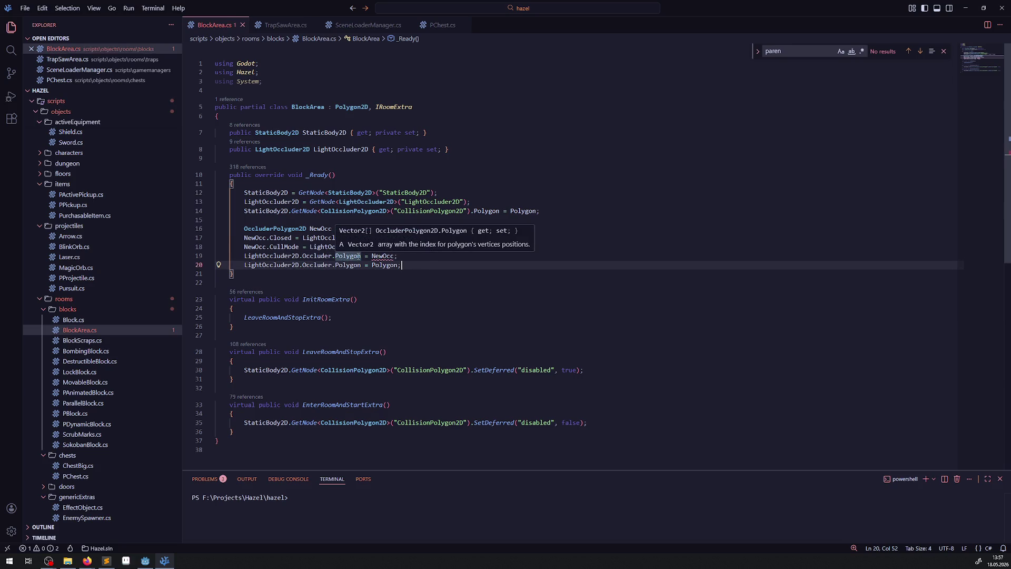
{"action": "double_click", "coordinate": [352, 256]}
{"action": "key", "text": "BackSpace"}
{"action": "key", "text": "BackSpace"}
{"action": "key", "text": "ctrl+s"}
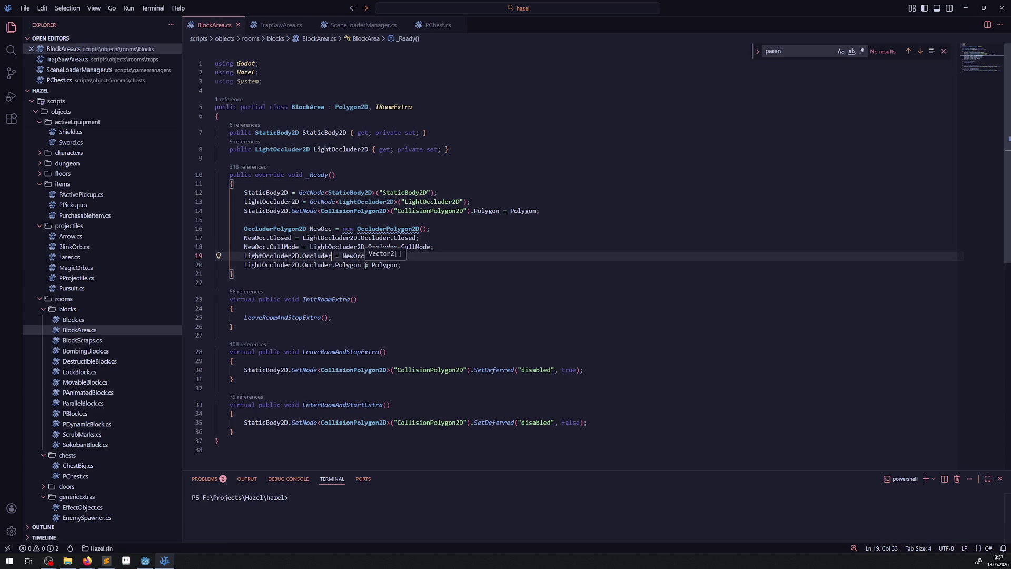
{"action": "key", "text": "alt+Tab"}
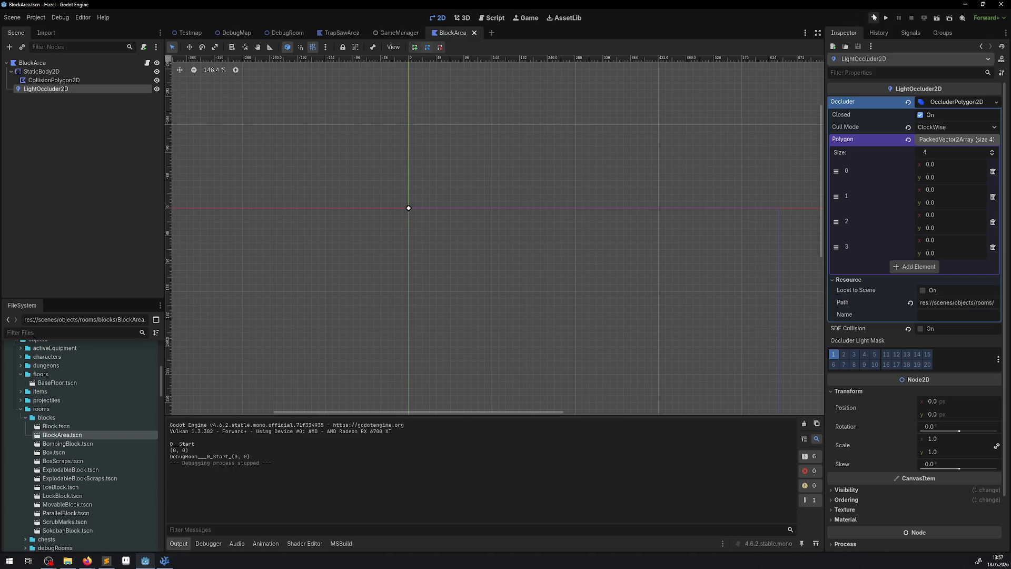
- Rebuild the .NET project and run Hazel with F5 for a playtest
{"action": "left_click", "coordinate": [872, 18]}
{"action": "key", "text": "F5"}
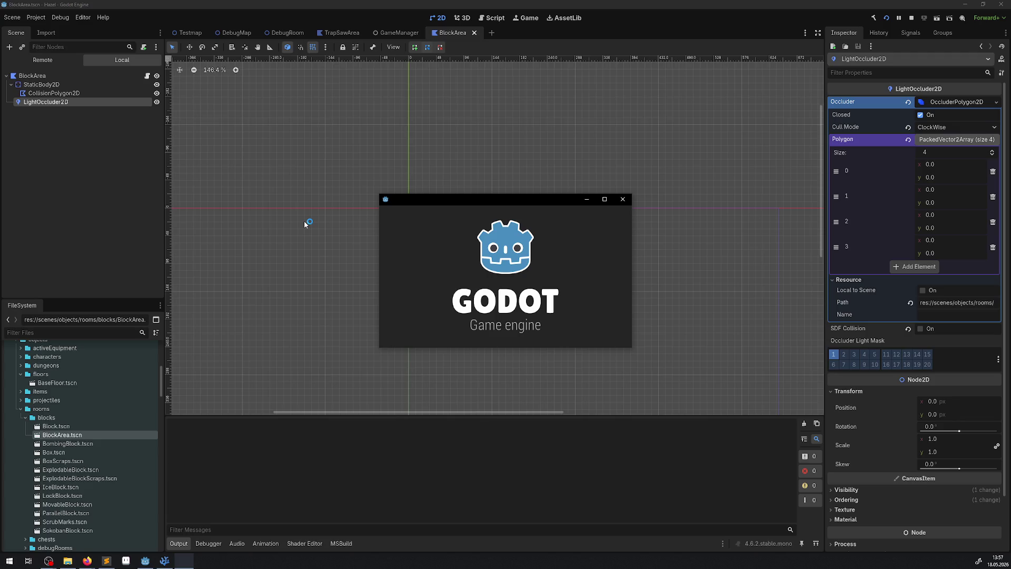
- Maximize the game and walk right collecting rupees and a key, past the grey blocks and pit
{"action": "left_click", "coordinate": [605, 200]}
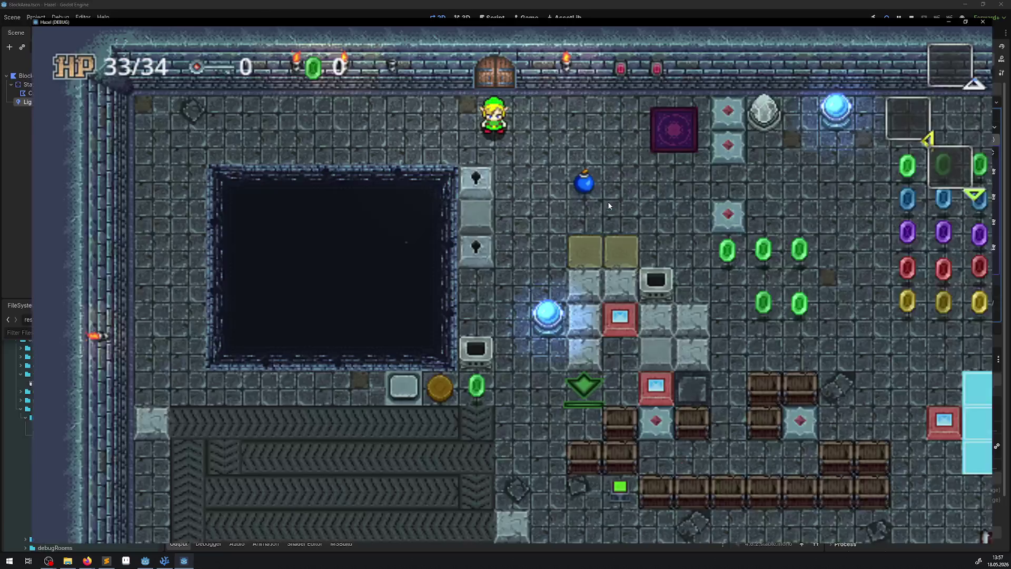
{"action": "key", "text": "Right"}
{"action": "key", "text": "Down"}
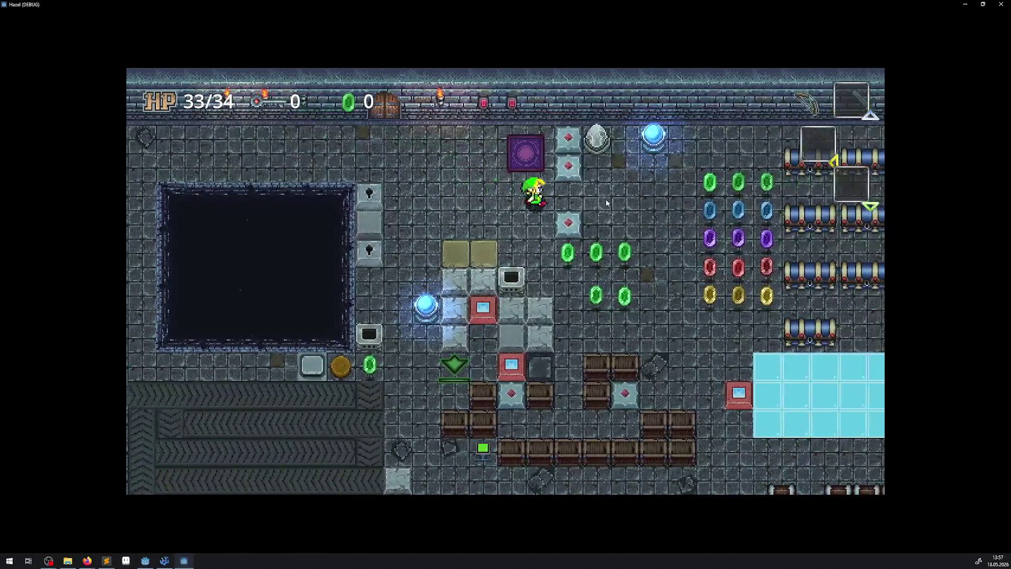
{"action": "key", "text": "Right"}
{"action": "key", "text": "Down"}
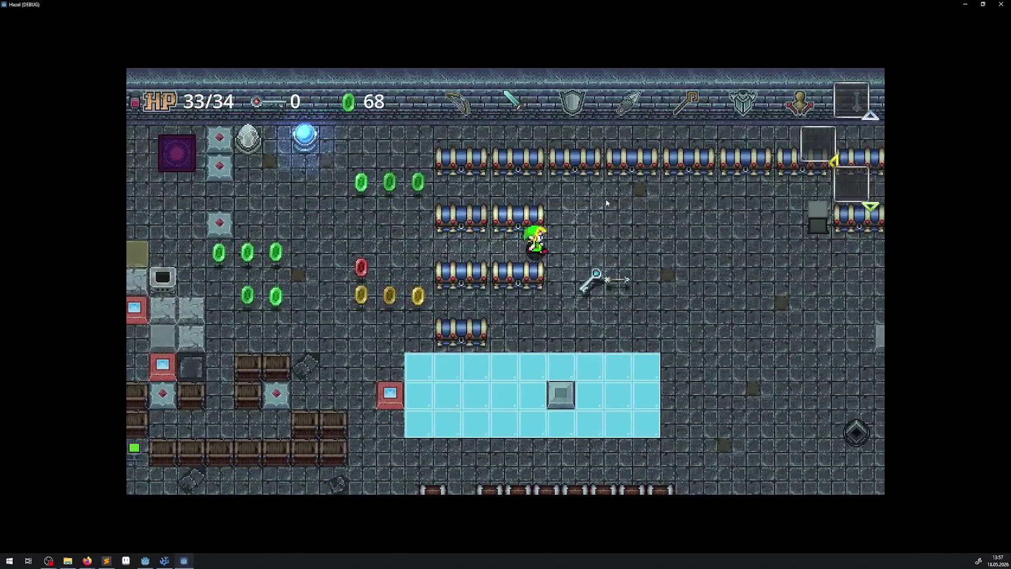
{"action": "key", "text": "Right"}
{"action": "key", "text": "Down"}
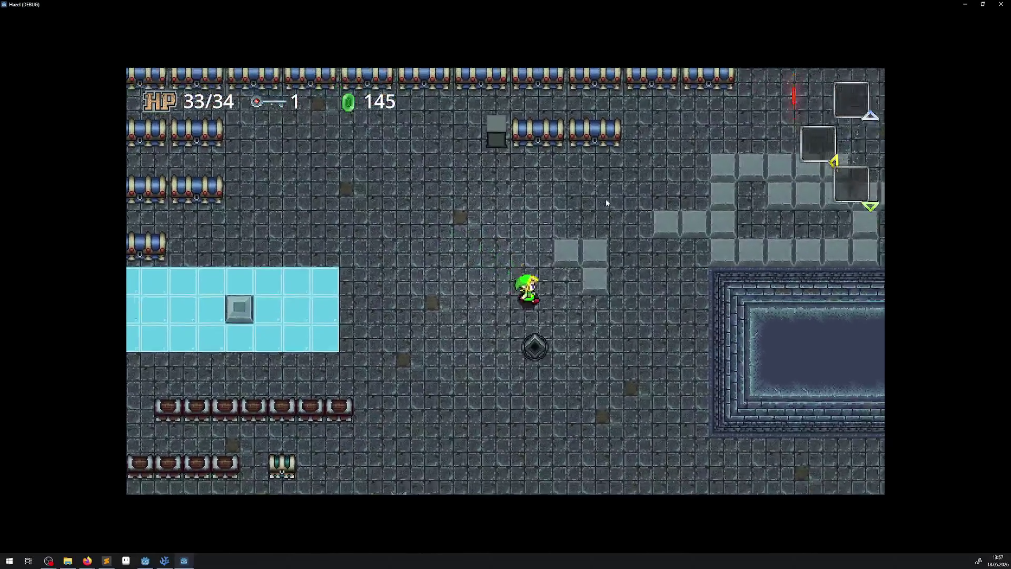
{"action": "key", "text": "Up"}
{"action": "key", "text": "Right"}
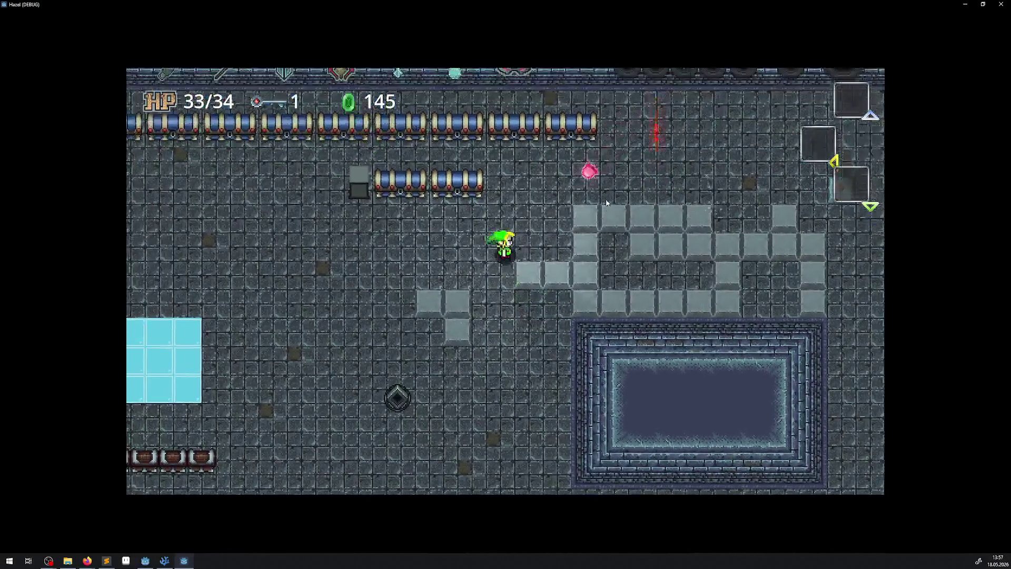
{"action": "key", "text": "Up"}
{"action": "key", "text": "Right"}
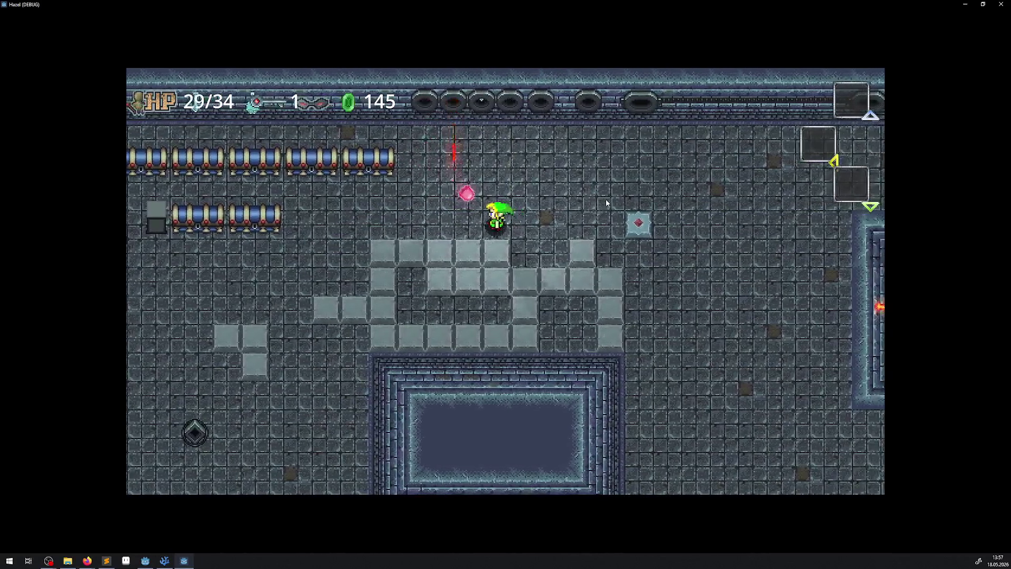
{"action": "key", "text": "Right"}
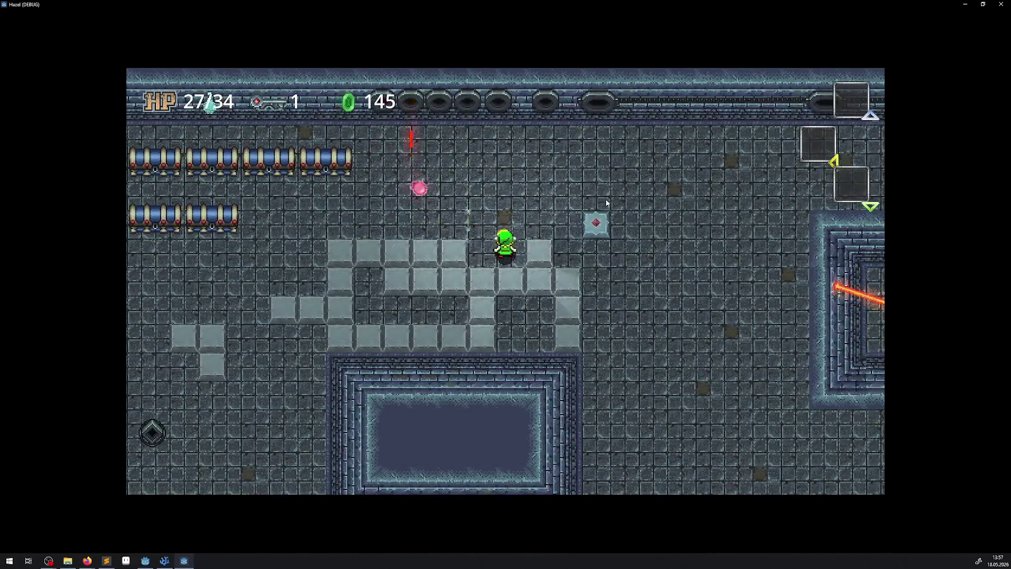
{"action": "key", "text": "Right"}
{"action": "key", "text": "Down"}
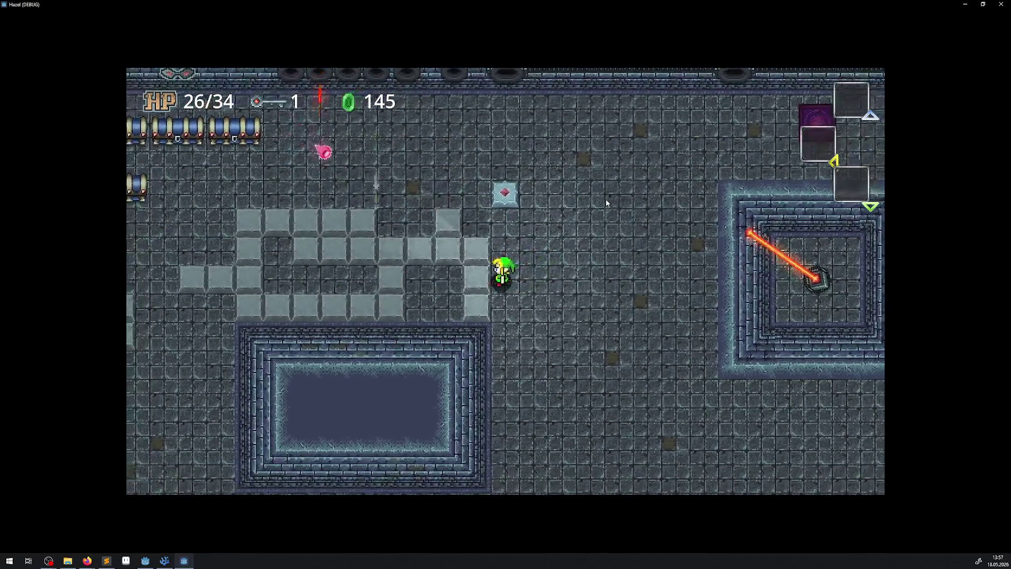
{"action": "key", "text": "Up"}
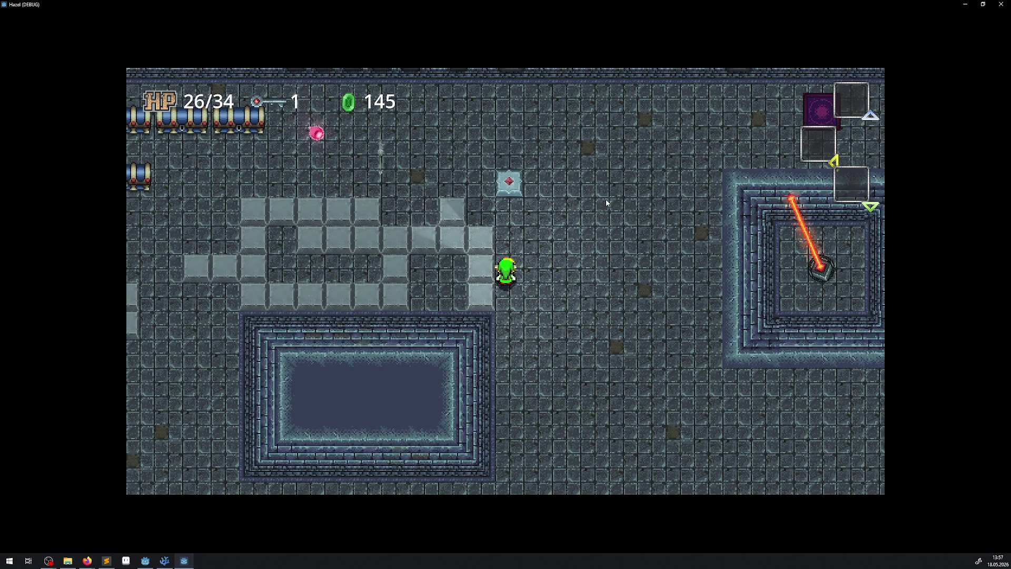
{"action": "key", "text": "Up"}
{"action": "key", "text": "Left"}
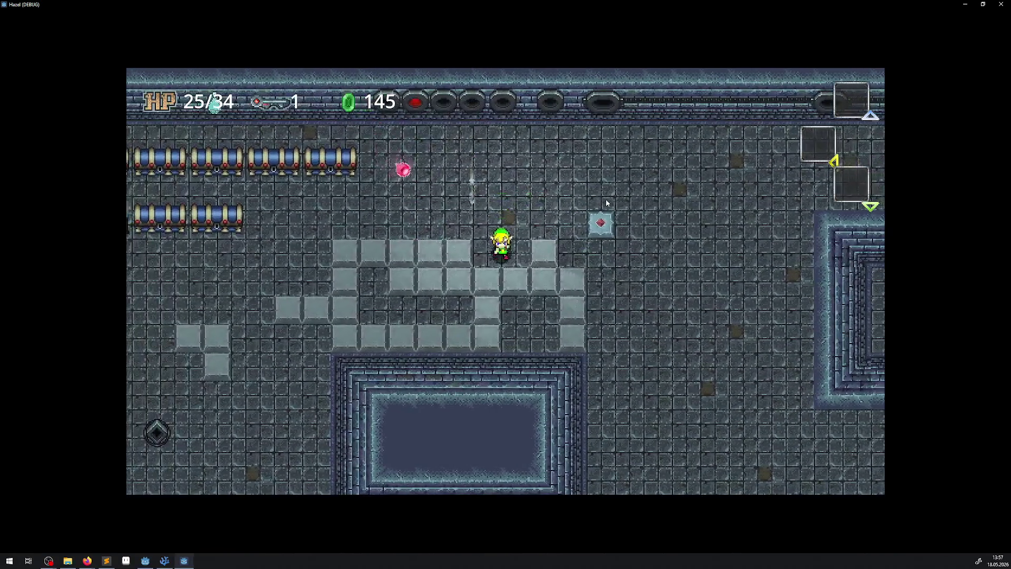
{"action": "key", "text": "Right"}
{"action": "key", "text": "Up"}
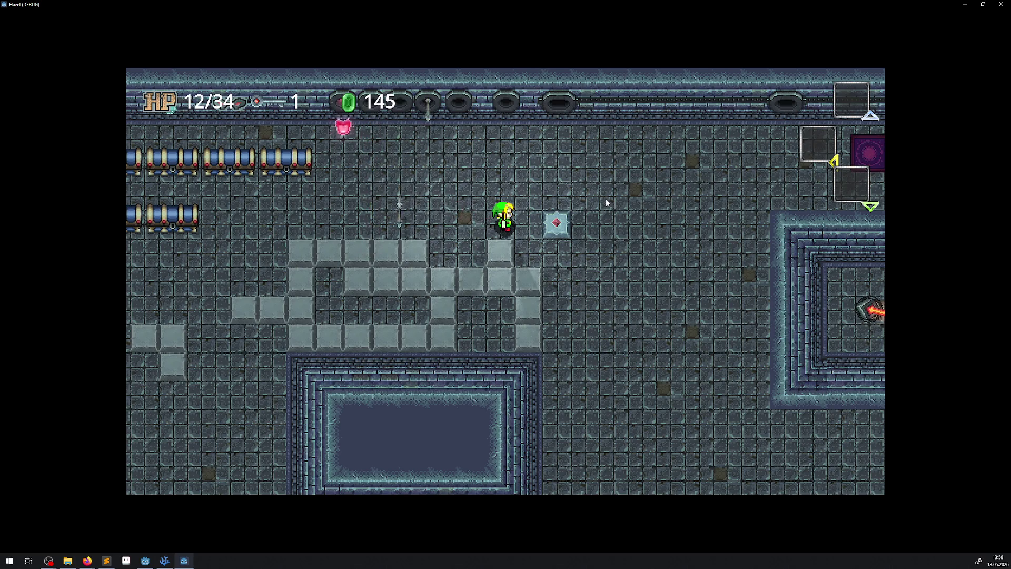
- Walk to the lock blocks and back to the grey blocks, then stop the game and open DebugRoom
{"action": "key", "text": "Right"}
{"action": "key", "text": "Down"}
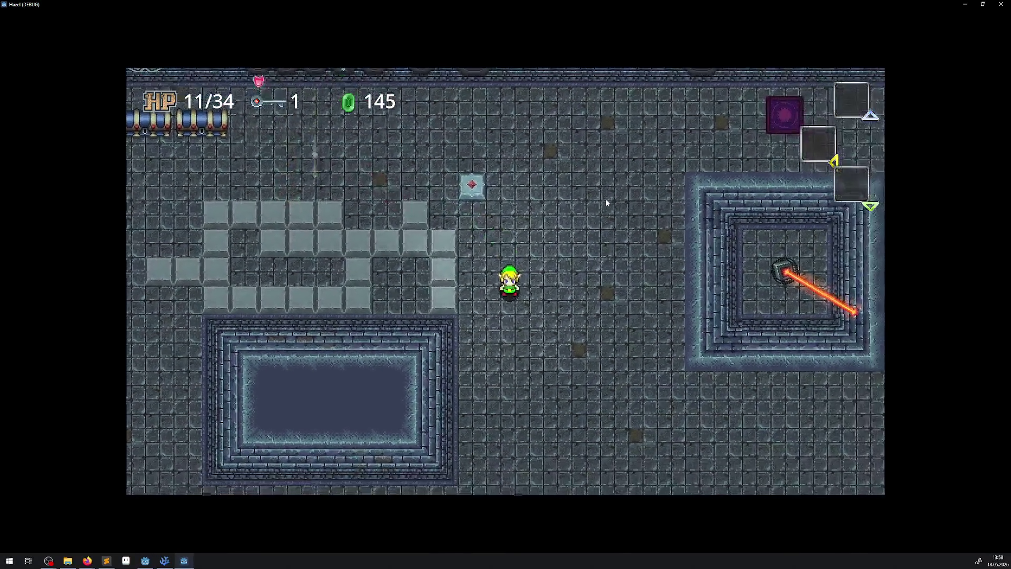
{"action": "key", "text": "Left"}
{"action": "key", "text": "Down"}
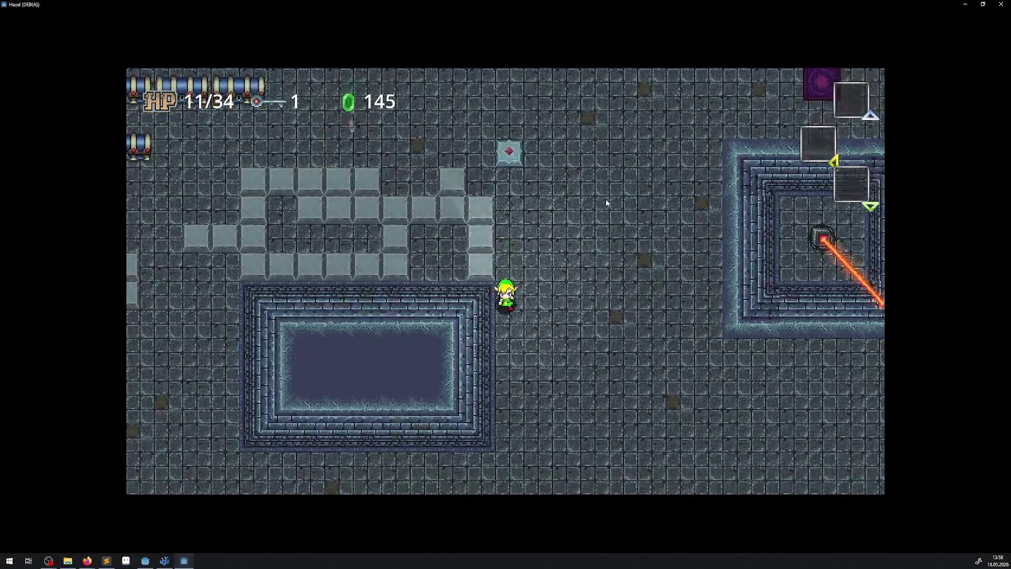
{"action": "key", "text": "Down"}
{"action": "key", "text": "Left"}
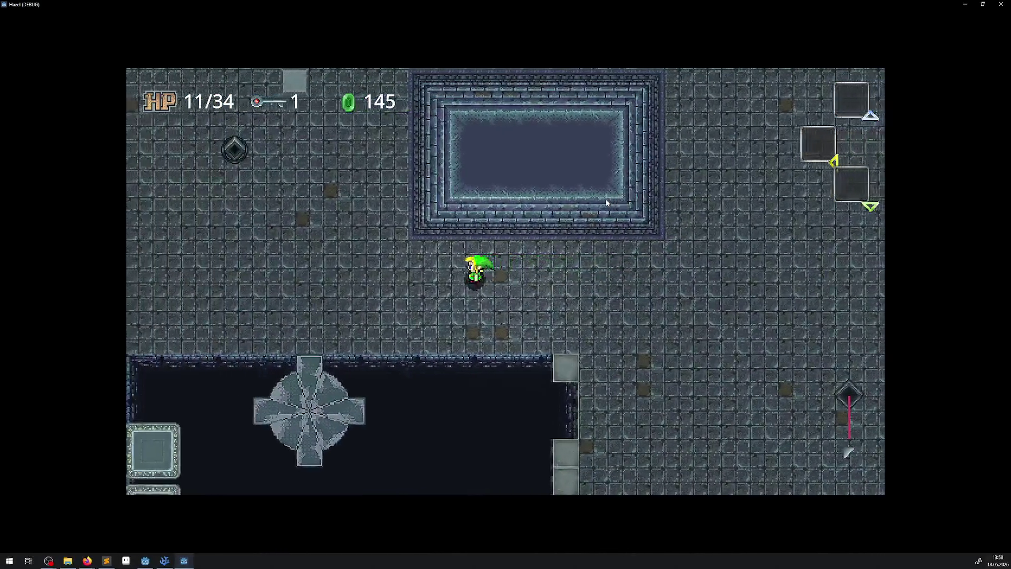
{"action": "key", "text": "Left"}
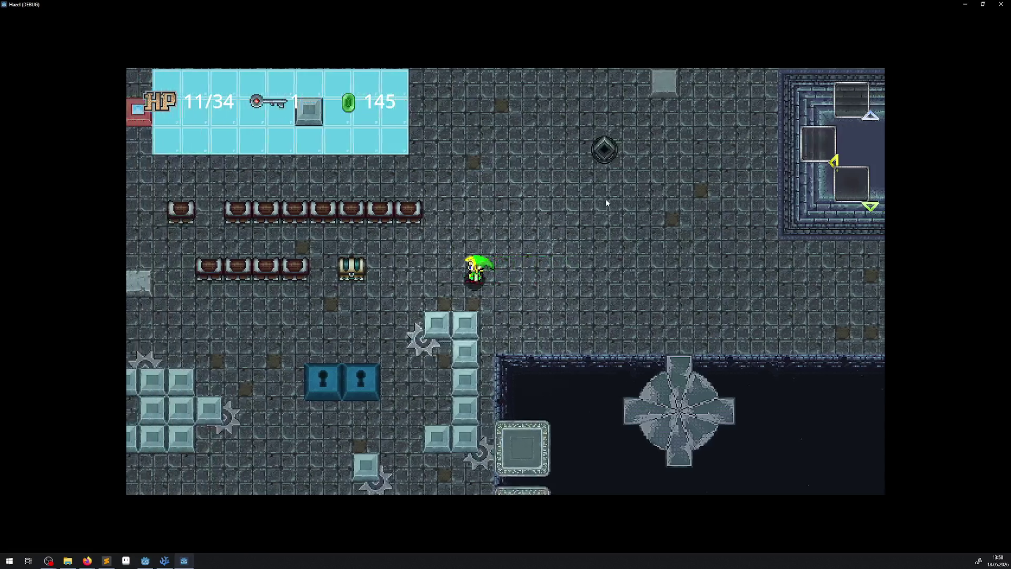
{"action": "key", "text": "Down"}
{"action": "key", "text": "Down"}
{"action": "key", "text": "Left"}
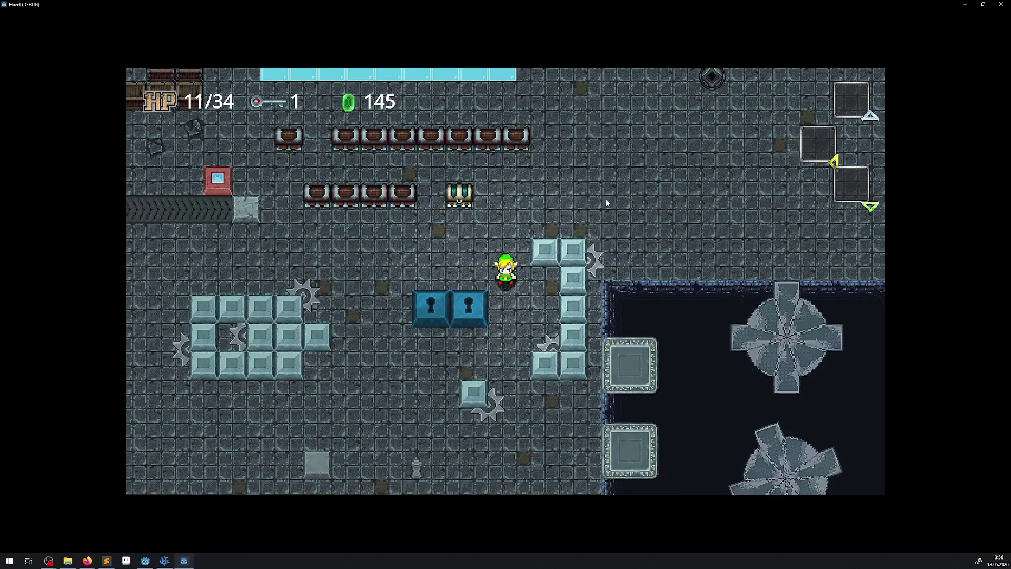
{"action": "key", "text": "Up"}
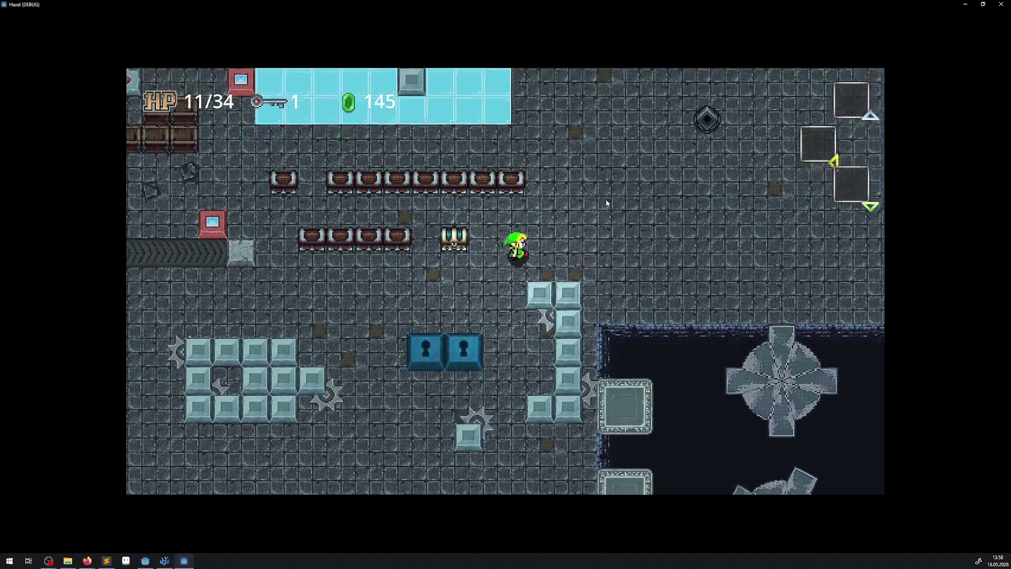
{"action": "key", "text": "Right"}
{"action": "key", "text": "Up"}
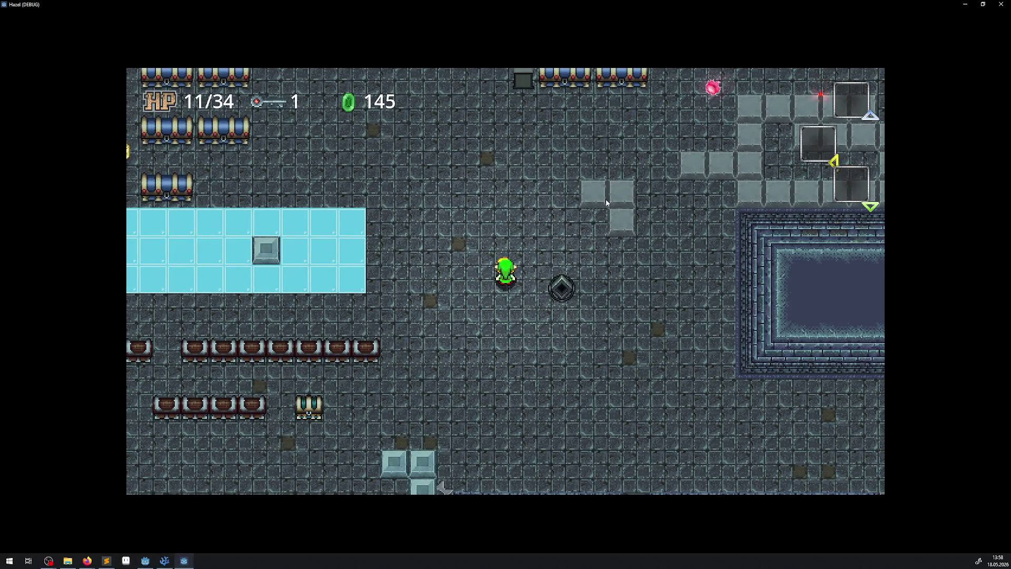
{"action": "key", "text": "Up"}
{"action": "key", "text": "Right"}
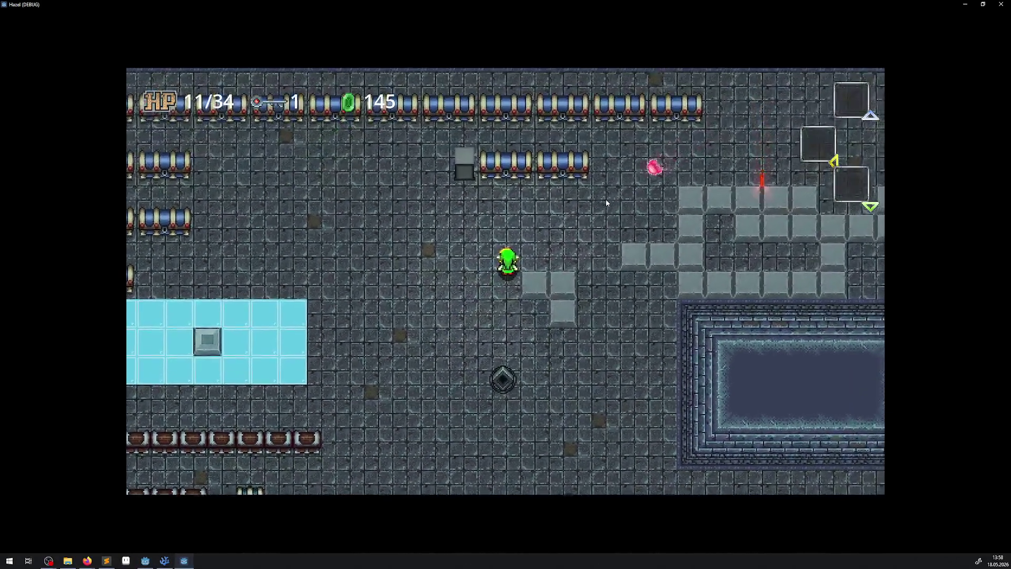
{"action": "key", "text": "Up"}
{"action": "key", "text": "Right"}
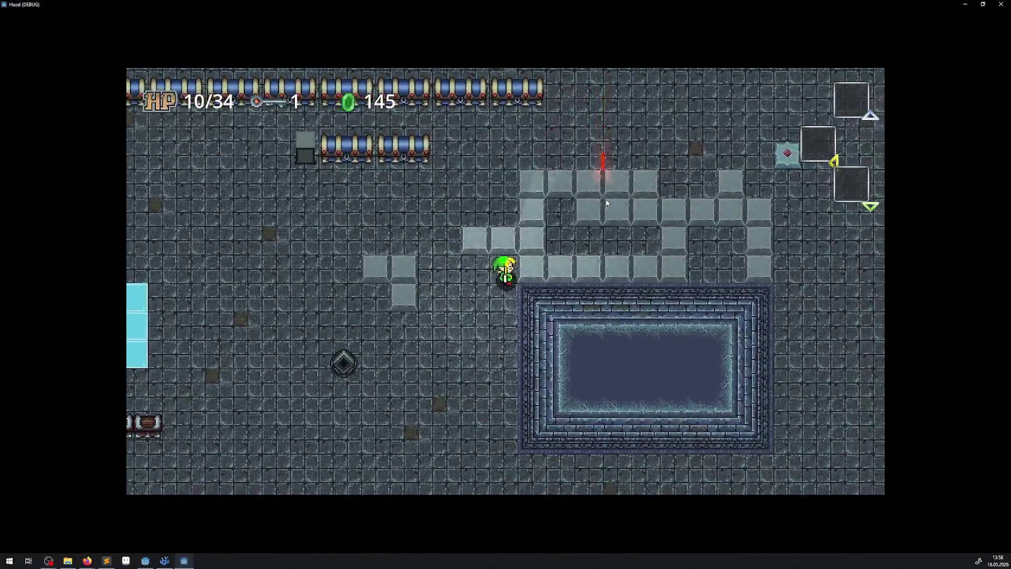
{"action": "key", "text": "Up"}
{"action": "key", "text": "Right"}
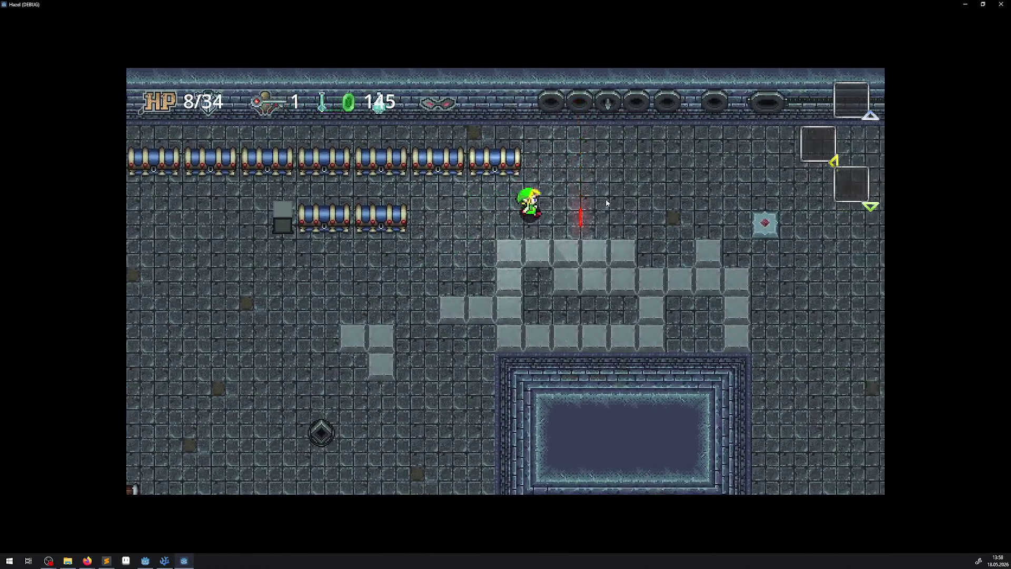
{"action": "key", "text": "Down"}
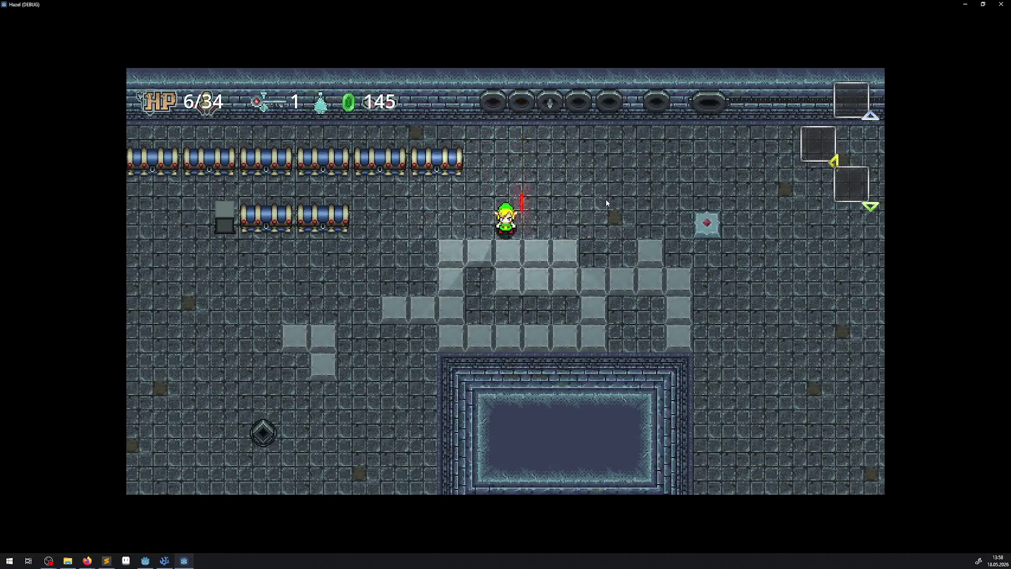
{"action": "key", "text": "F8"}
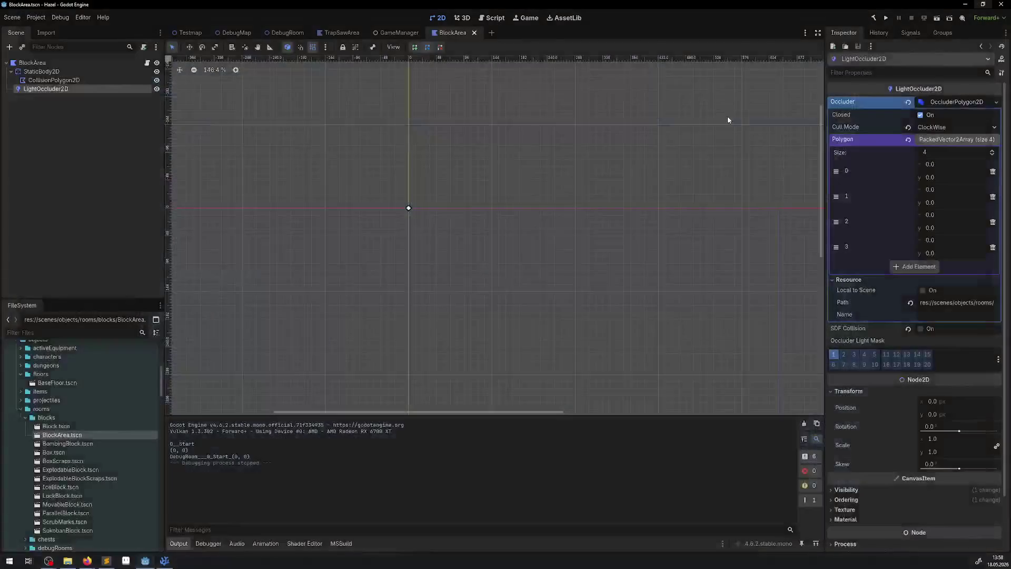
{"action": "left_click", "coordinate": [284, 32]}
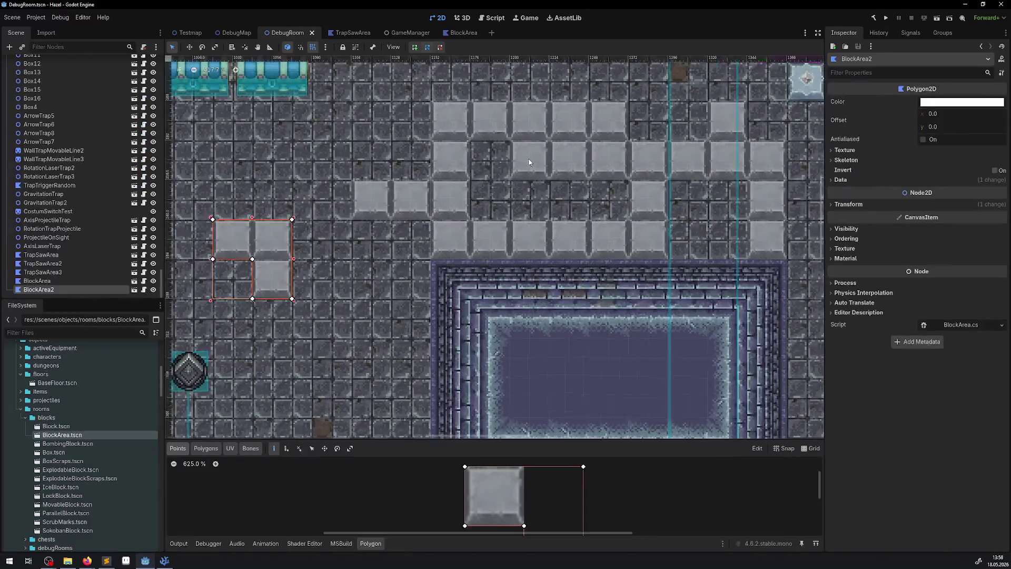
- Select BlockArea, drag two polygon corners onto block edges and delete one surplus point
{"action": "left_click", "coordinate": [540, 157]}
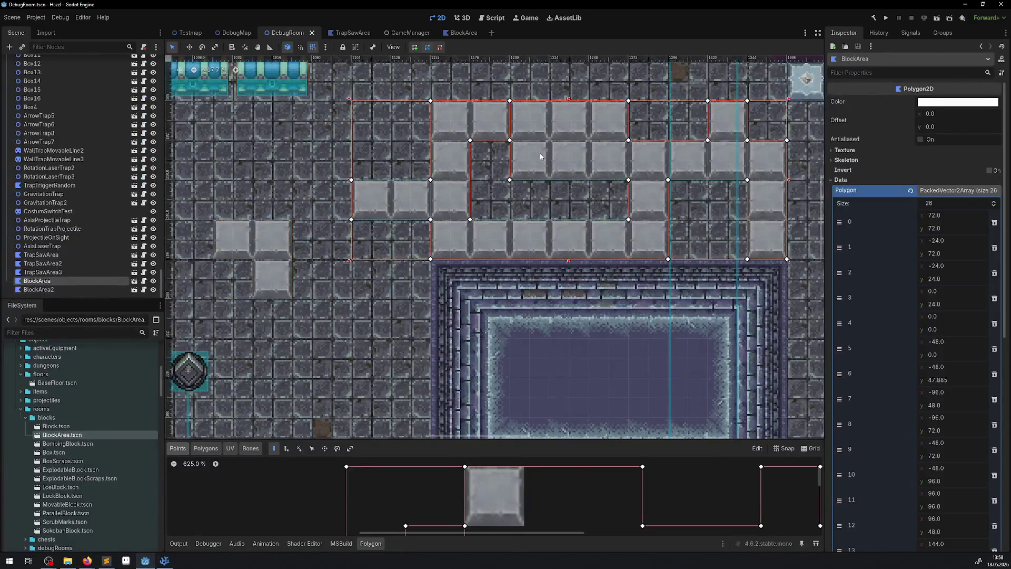
{"action": "mouse_move", "coordinate": [550, 169]}
{"action": "left_mouse_down"}
{"action": "mouse_move", "coordinate": [478, 184]}
{"action": "mouse_move", "coordinate": [429, 165]}
{"action": "left_mouse_up"}
{"action": "left_click_drag", "start_coordinate": [466, 124], "coordinate": [425, 129]}
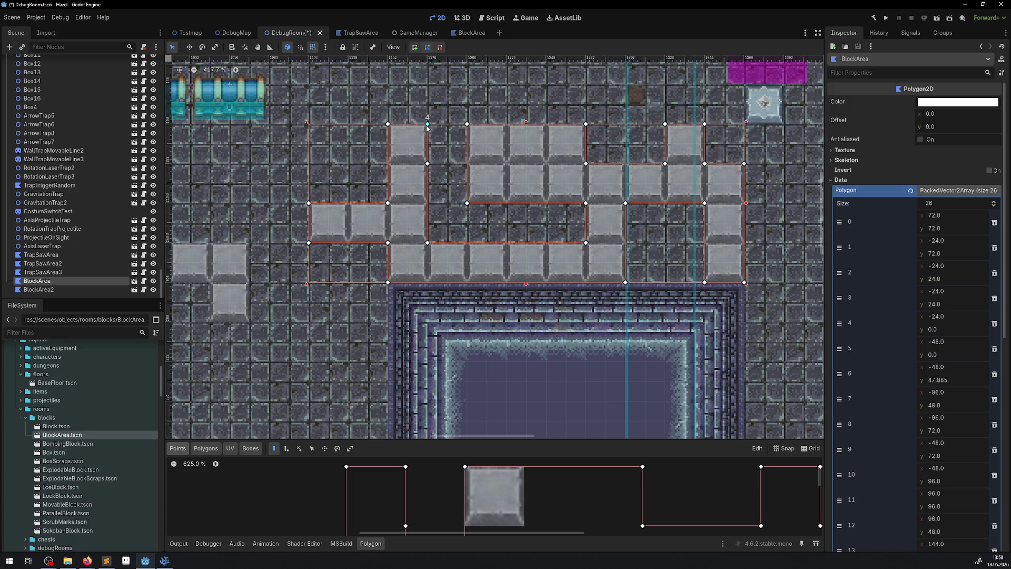
{"action": "left_click_drag", "start_coordinate": [427, 163], "coordinate": [427, 203]}
{"action": "right_click", "coordinate": [427, 202]}
- Switch to the BlockArea scene and back to DebugRoom, then run the project
{"action": "left_click", "coordinate": [465, 32]}
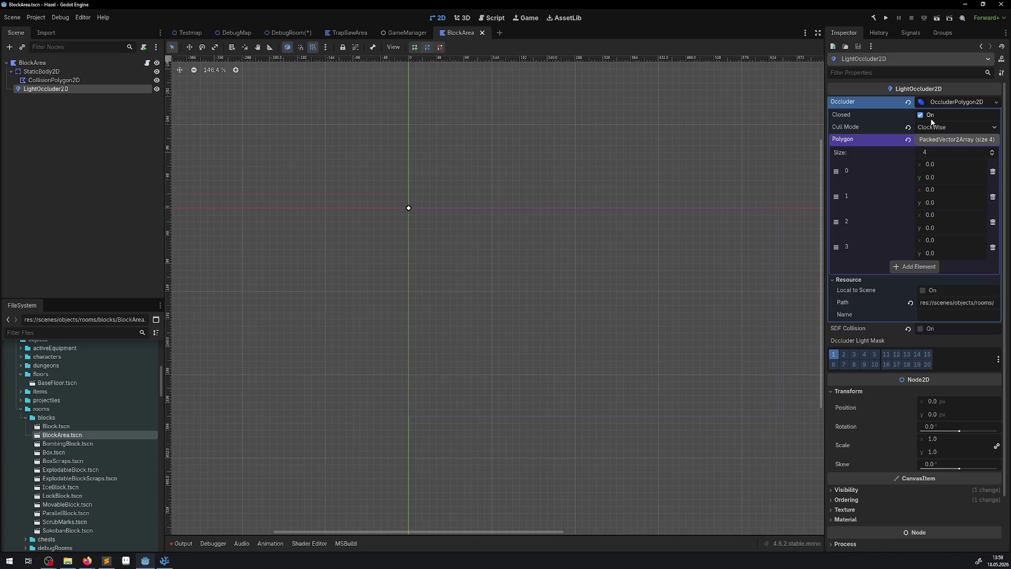
{"action": "left_click", "coordinate": [287, 32]}
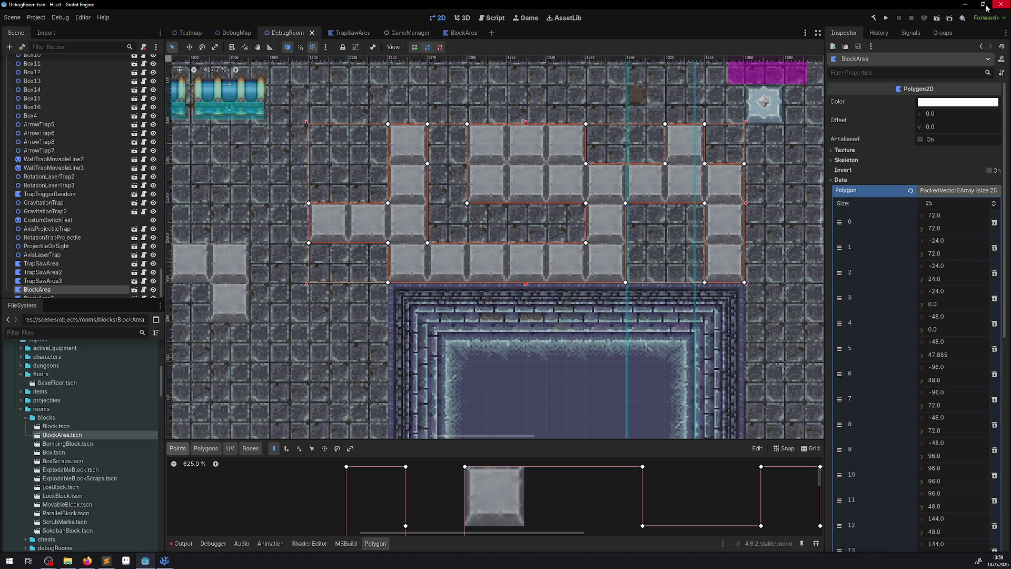
{"action": "left_click", "coordinate": [886, 17]}
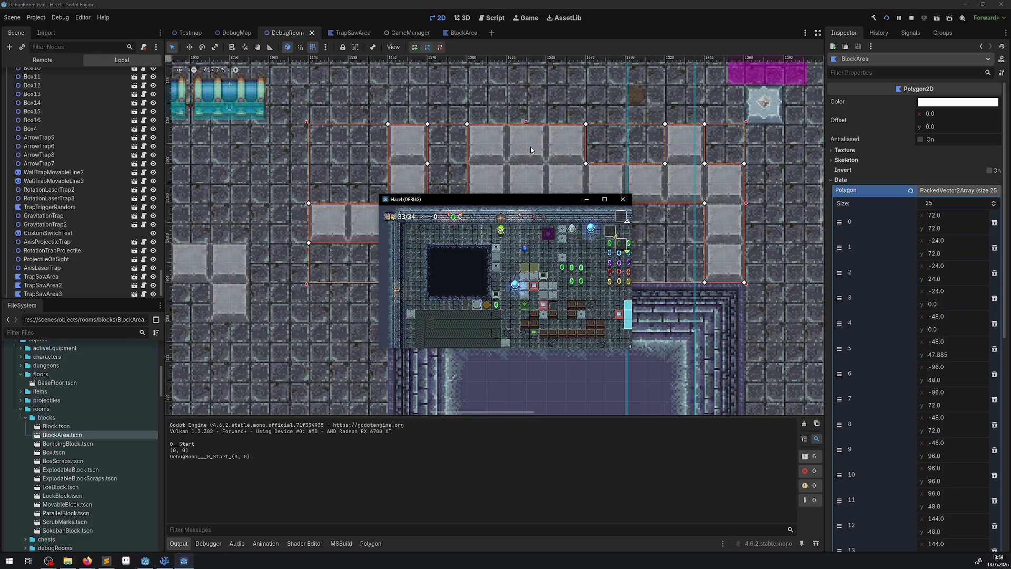
- Maximize the game and walk Link right through the rupee field, picking up the key
{"action": "left_click", "coordinate": [604, 199]}
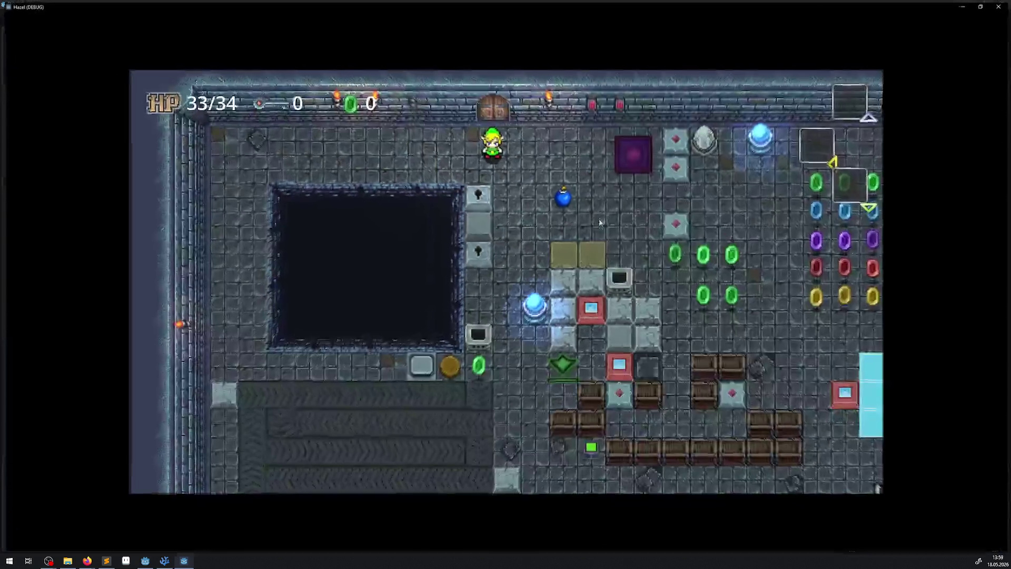
{"action": "key", "text": "Right"}
{"action": "key", "text": "Down"}
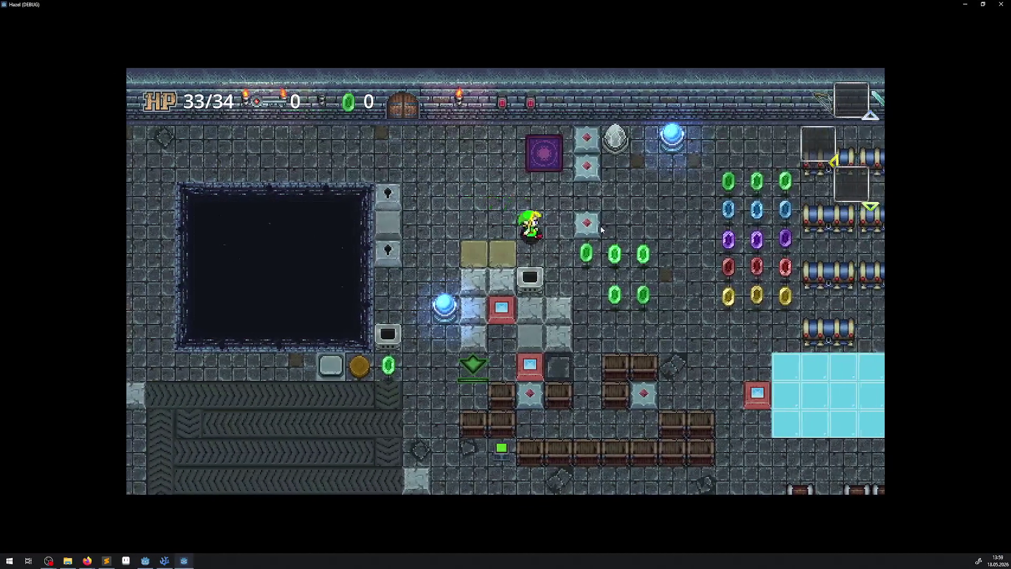
{"action": "key", "text": "Down"}
{"action": "key", "text": "Right"}
{"action": "key", "text": "Up"}
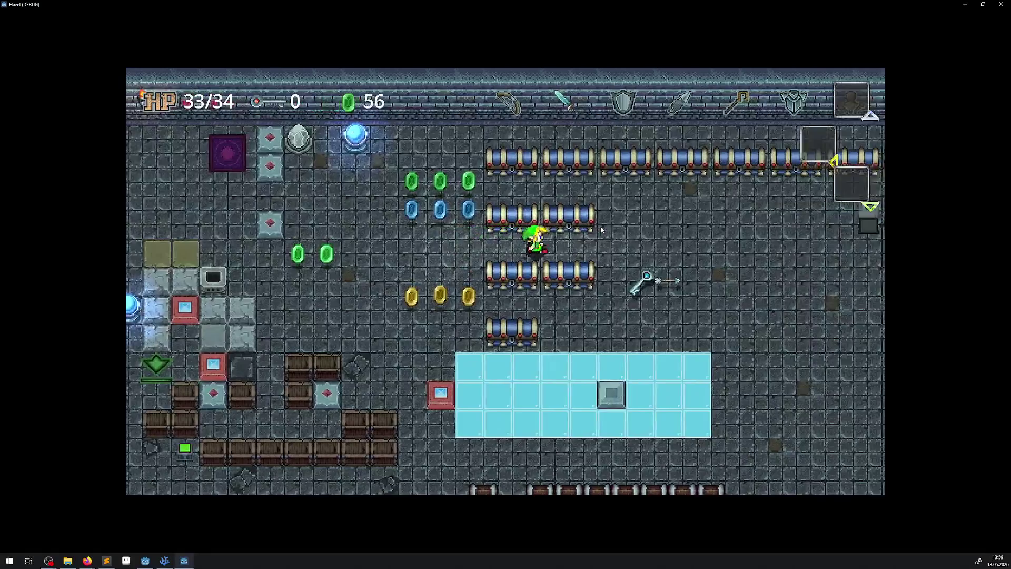
{"action": "key", "text": "Down"}
{"action": "key", "text": "Right"}
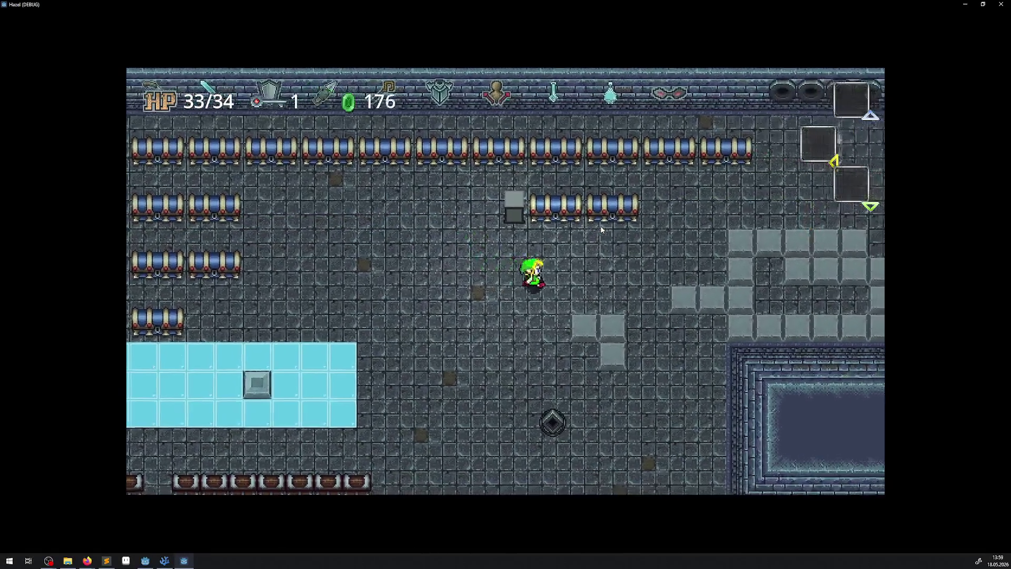
{"action": "key", "text": "Right"}
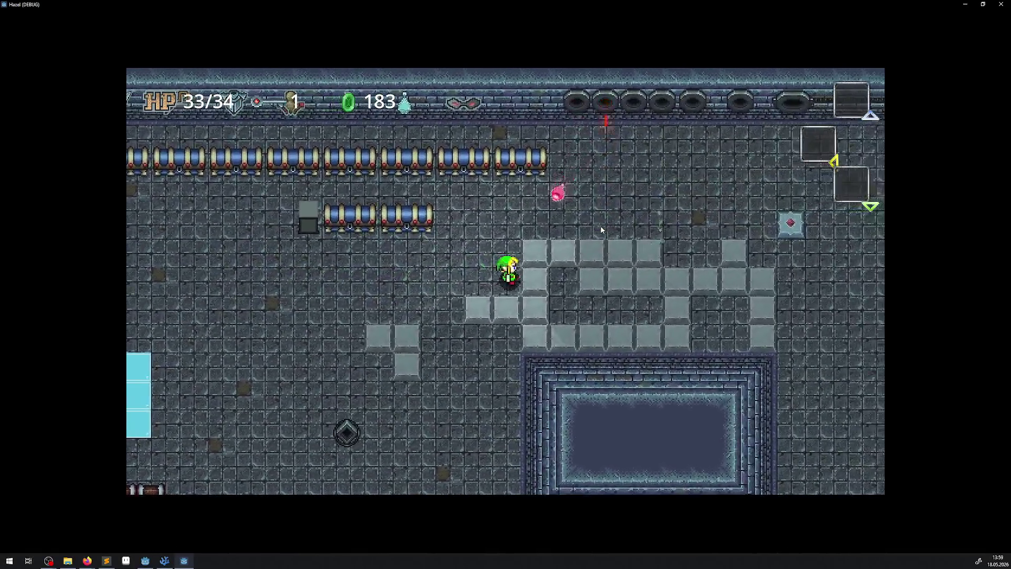
{"action": "key", "text": "Up"}
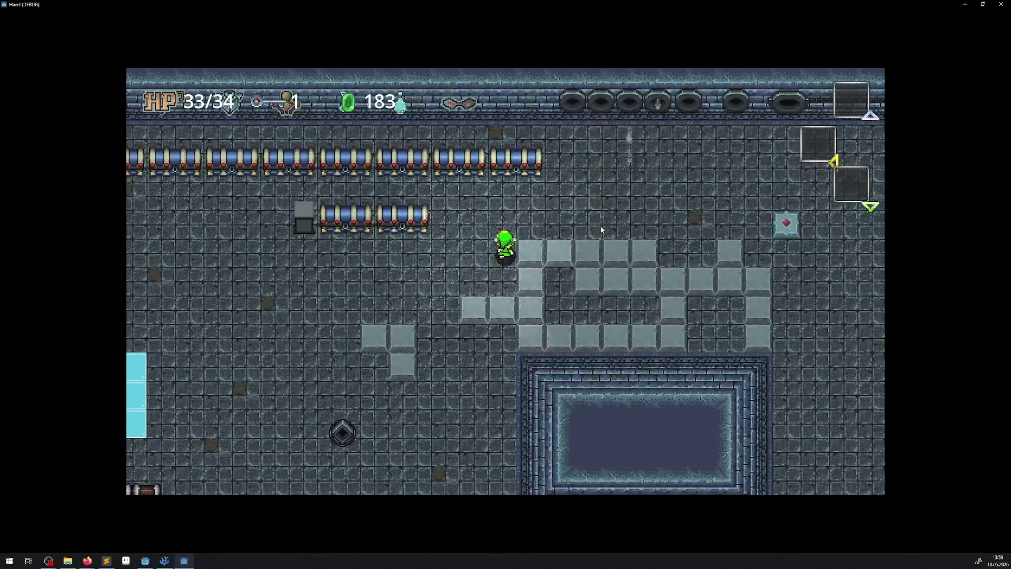
- Walk Link up, down and around the grey blocks, then close the game window
{"action": "key", "text": "Up"}
{"action": "key", "text": "Left"}
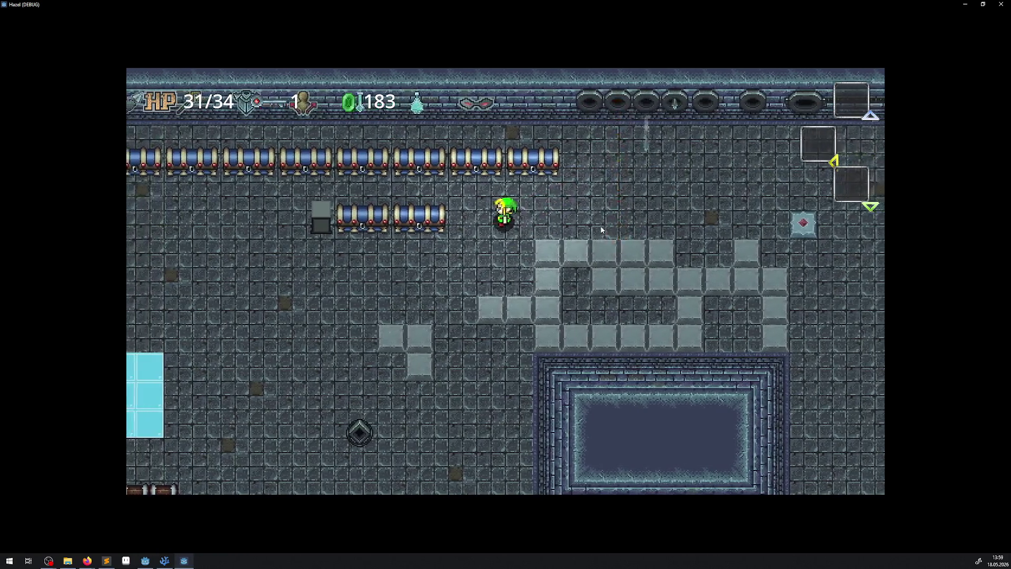
{"action": "key", "text": "Down"}
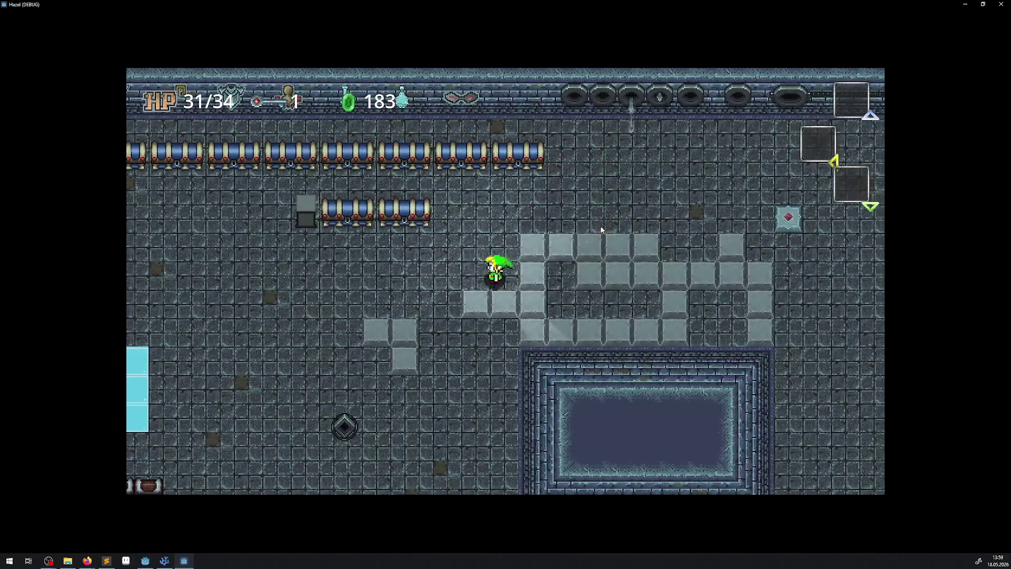
{"action": "key", "text": "Up"}
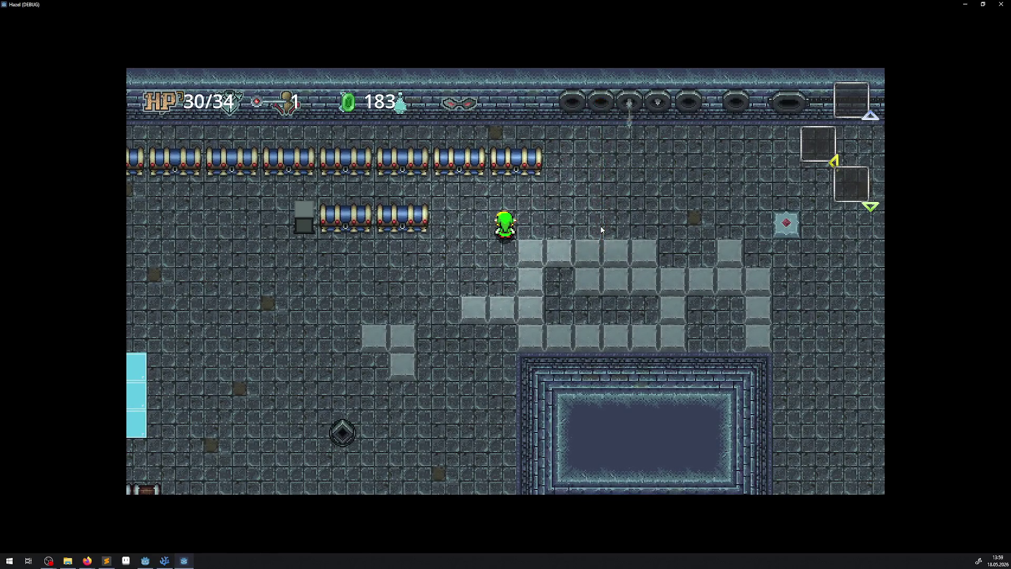
{"action": "key", "text": "Down"}
{"action": "key", "text": "Left"}
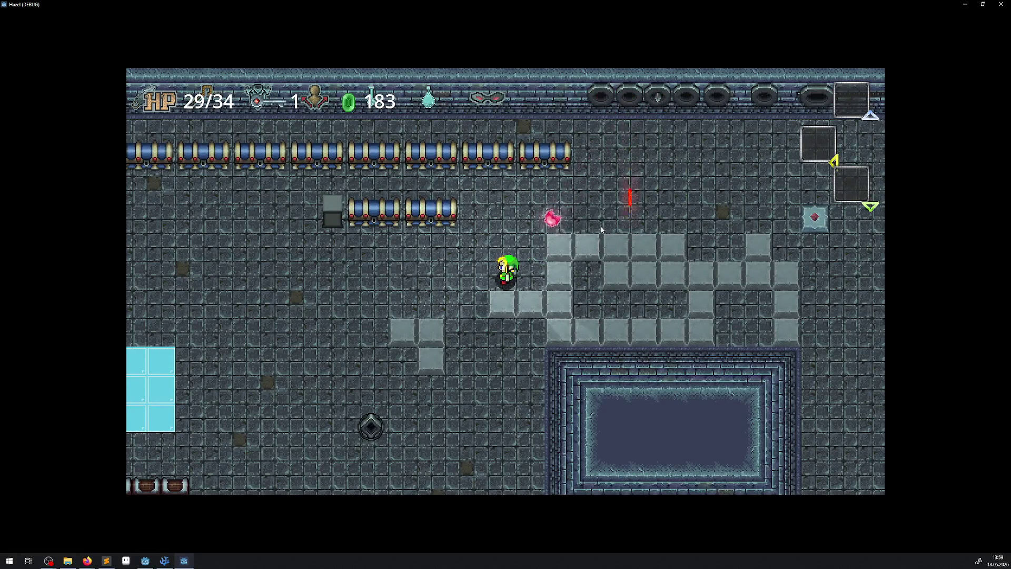
{"action": "key", "text": "Up"}
{"action": "key", "text": "Right"}
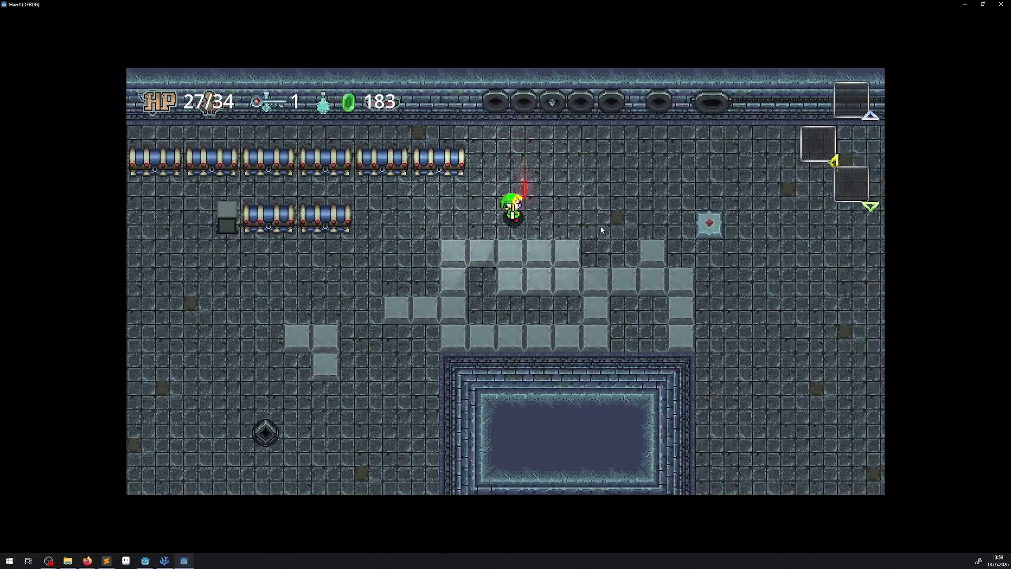
{"action": "key", "text": "Left"}
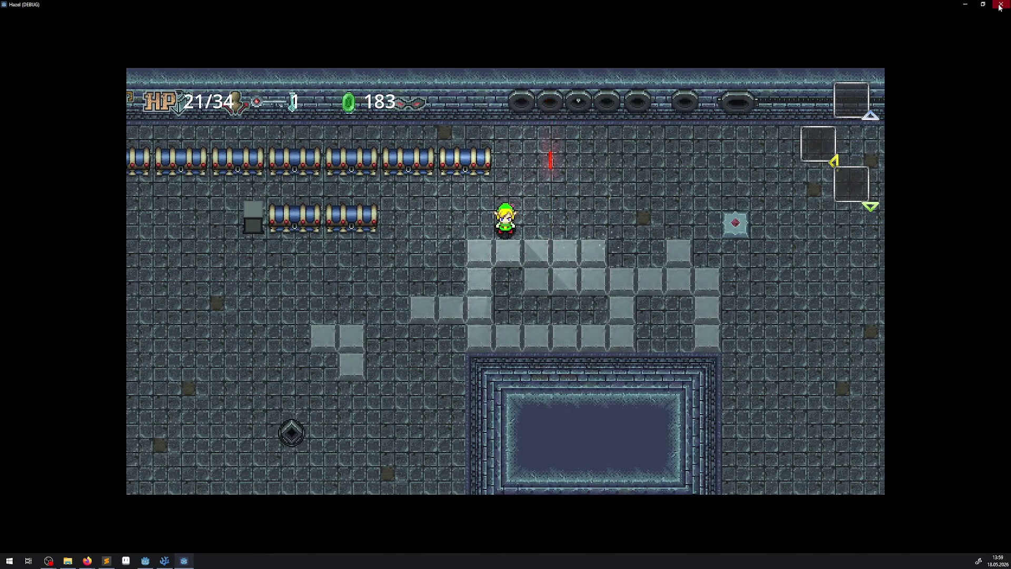
{"action": "left_click", "coordinate": [1000, 5]}
- Zoom in, nudge a BlockArea polygon corner left and down, and save the scene
{"action": "scroll", "coordinate": [427, 125], "scroll_direction": "up", "scroll_amount": 1}
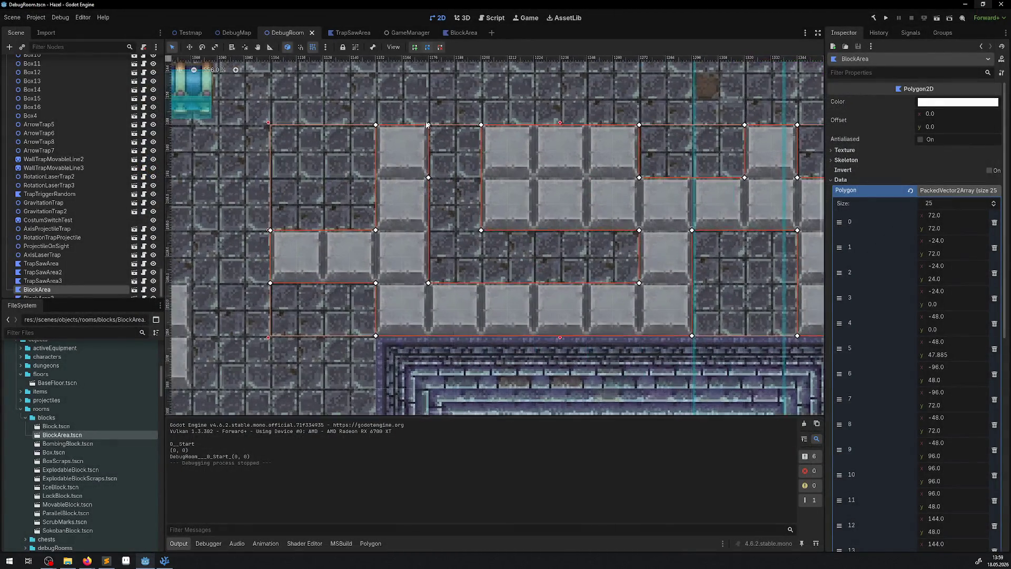
{"action": "mouse_move", "coordinate": [423, 140]}
{"action": "left_mouse_down"}
{"action": "mouse_move", "coordinate": [382, 138]}
{"action": "mouse_move", "coordinate": [427, 126]}
{"action": "left_mouse_up"}
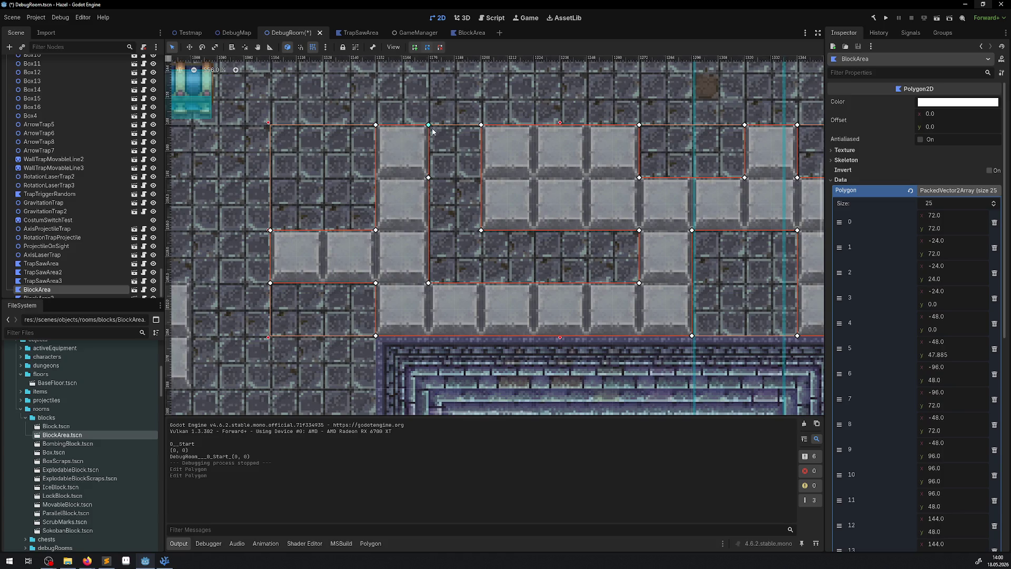
{"action": "mouse_move", "coordinate": [424, 138]}
{"action": "left_mouse_down"}
{"action": "mouse_move", "coordinate": [416, 153]}
{"action": "mouse_move", "coordinate": [377, 135]}
{"action": "mouse_move", "coordinate": [429, 137]}
{"action": "left_mouse_up"}
{"action": "key", "text": "ctrl+s"}
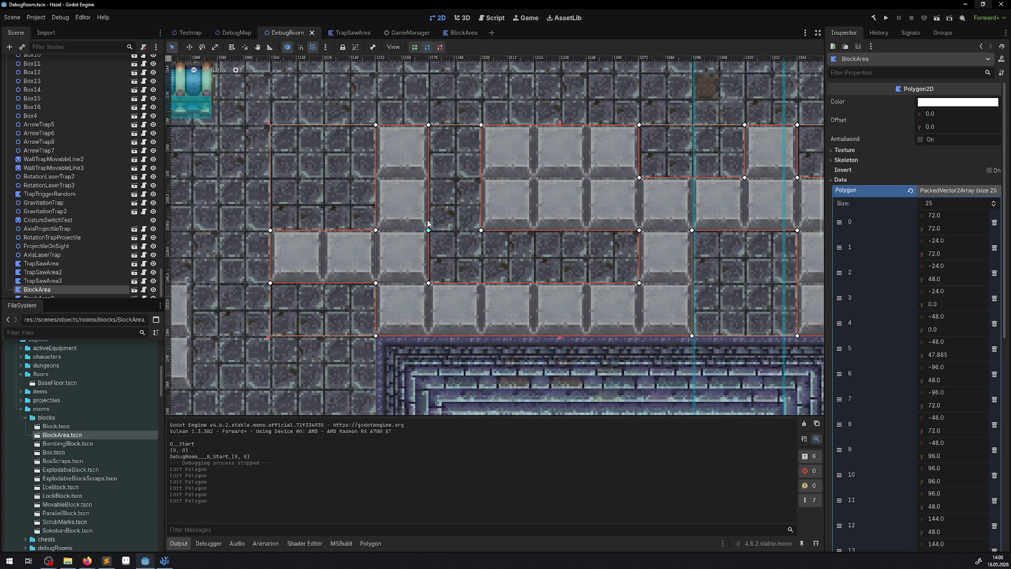
- Move another corner up to y 36, delete the extra point for 24 vertices, and save
{"action": "left_click_drag", "start_coordinate": [428, 227], "coordinate": [428, 202]}
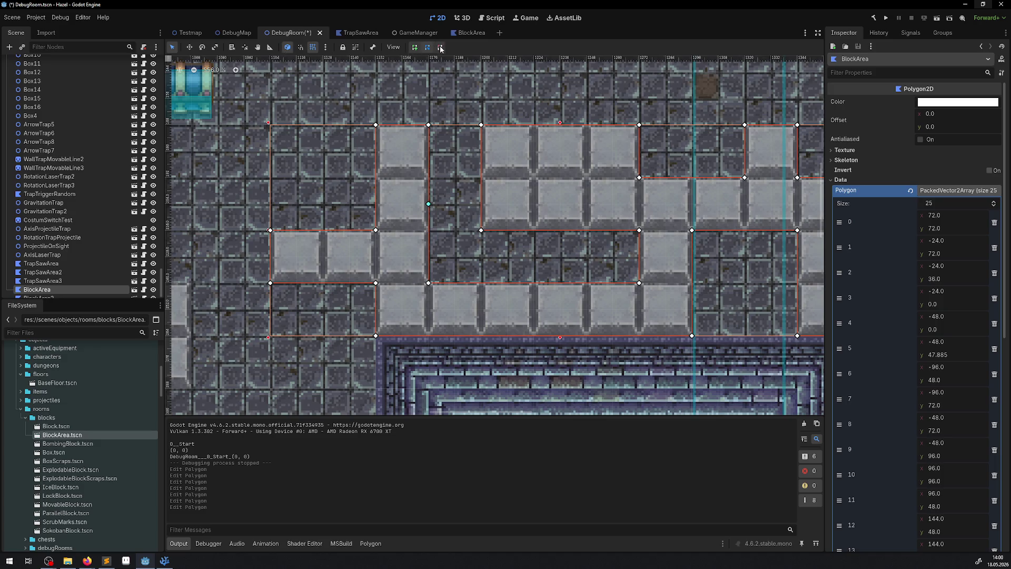
{"action": "right_click", "coordinate": [429, 204]}
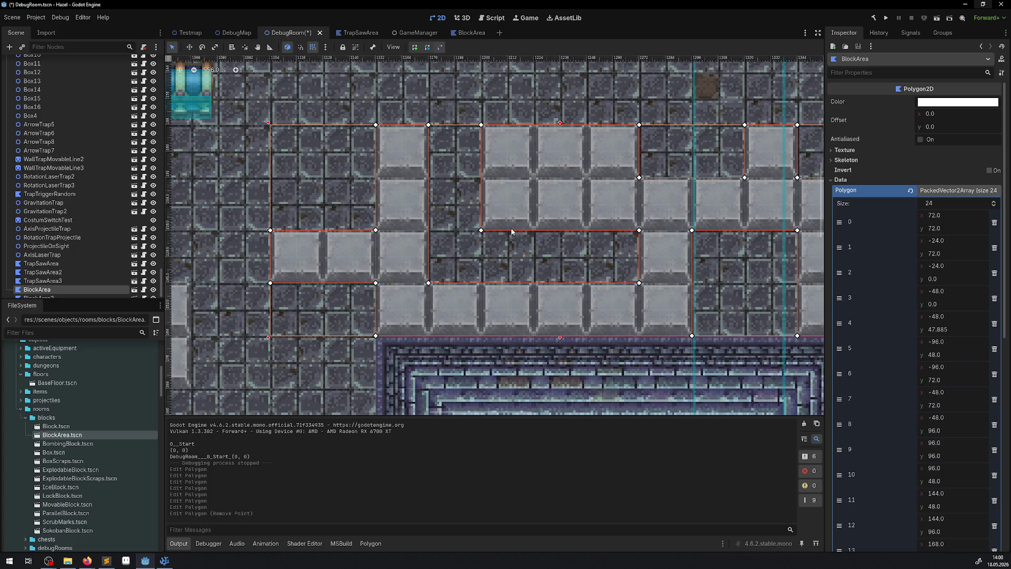
{"action": "scroll", "coordinate": [511, 232], "scroll_direction": "down", "scroll_amount": 6}
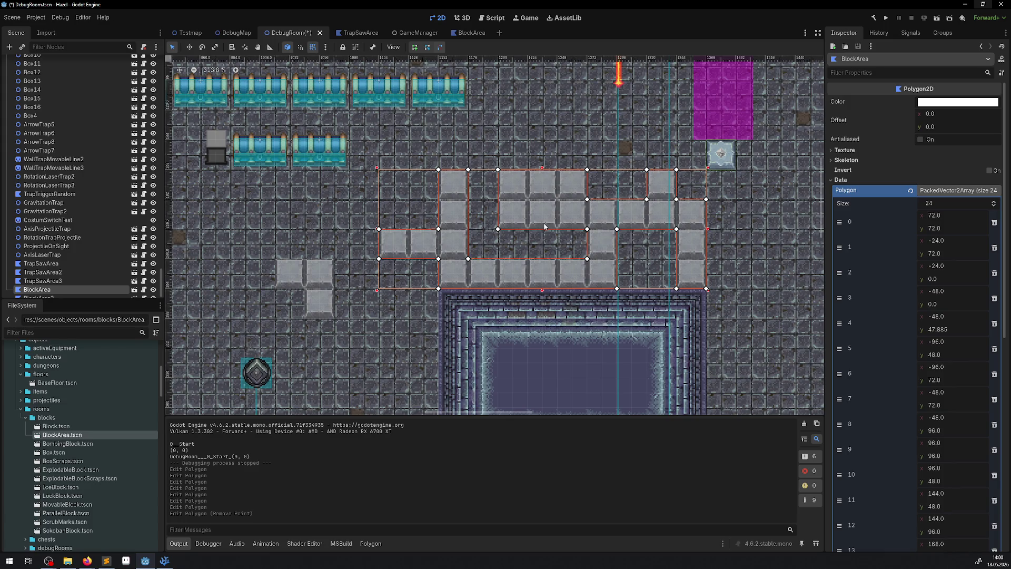
{"action": "key", "text": "ctrl+s"}
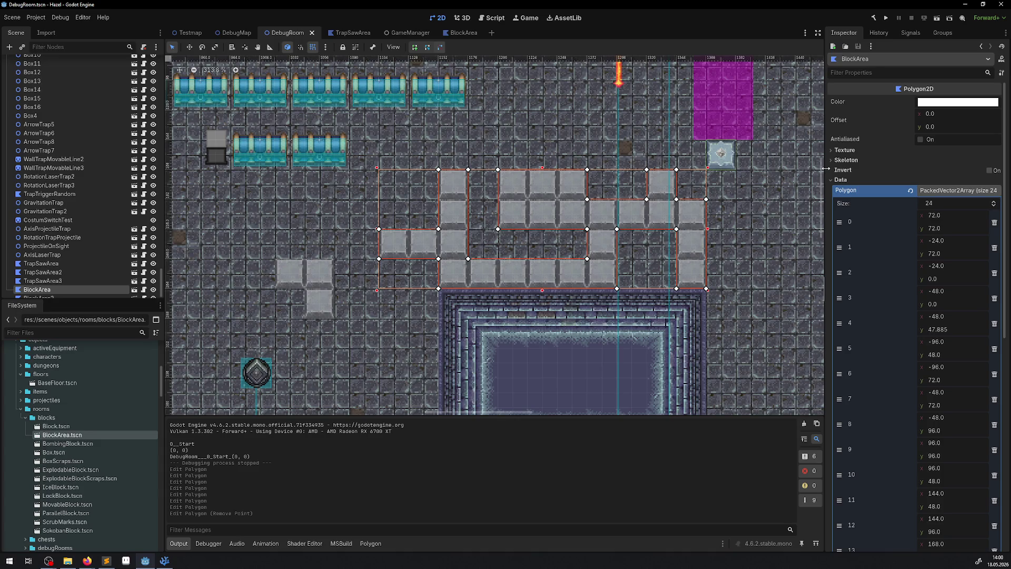
- Run the project full-screen and walk the hero right, collecting rupees and a key, to the blocks
{"action": "left_click", "coordinate": [888, 21]}
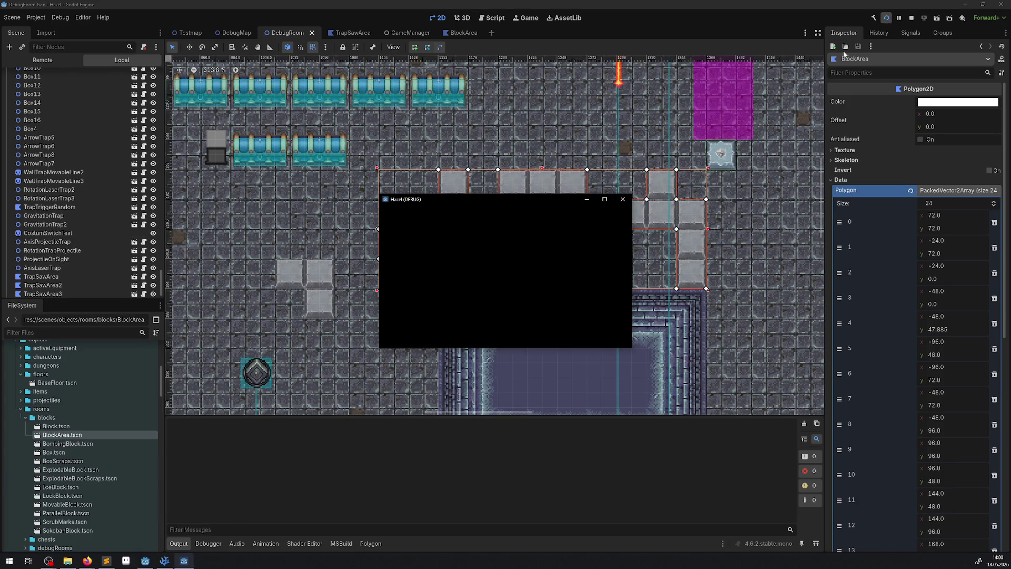
{"action": "double_click", "coordinate": [599, 200]}
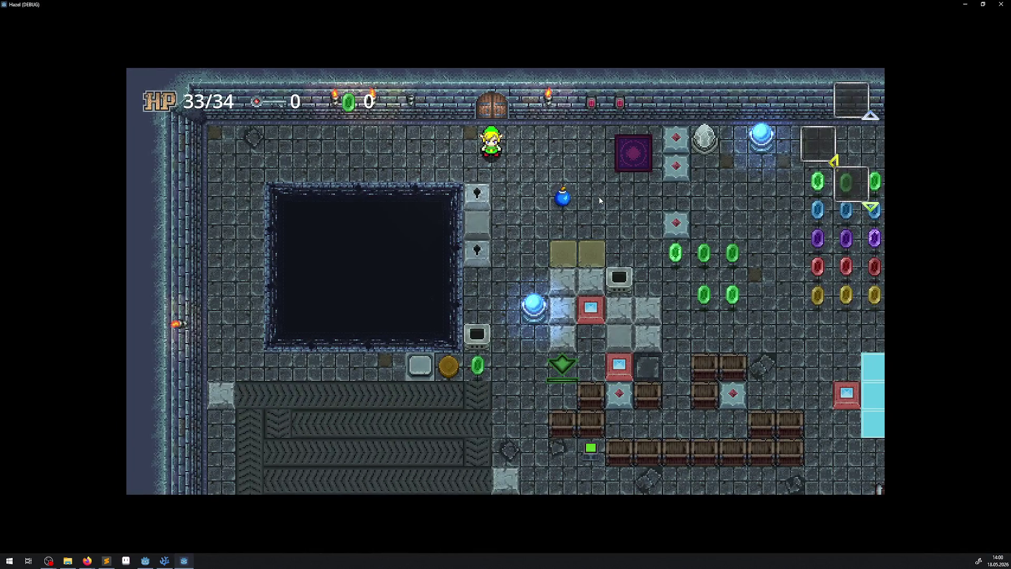
{"action": "key", "text": "Down"}
{"action": "key", "text": "Right"}
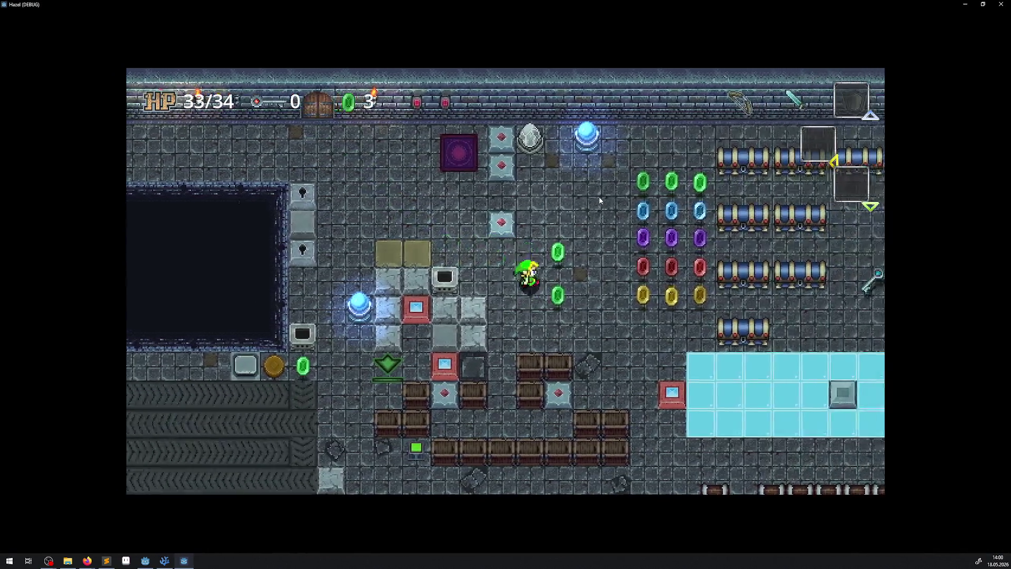
{"action": "key", "text": "Right"}
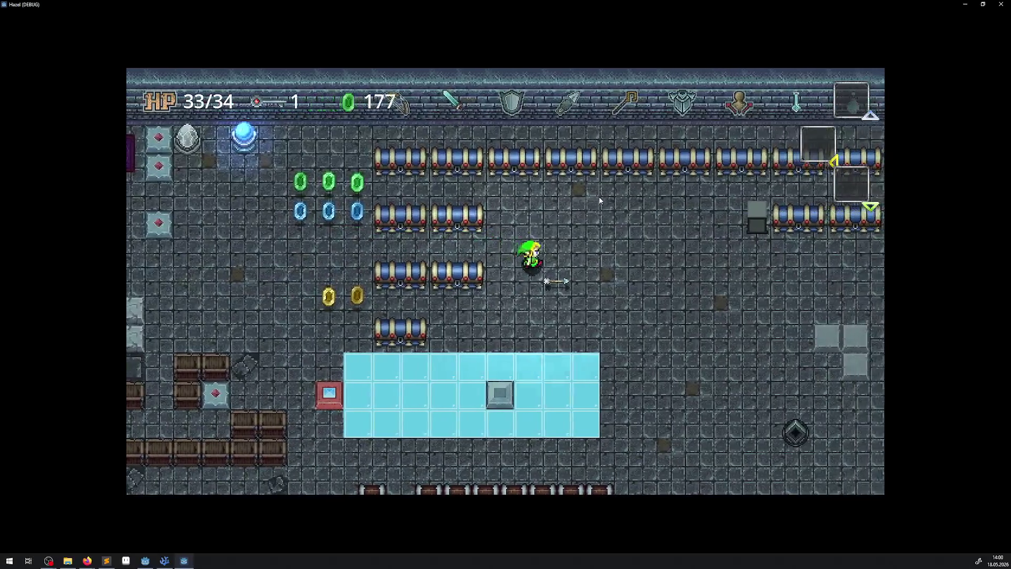
{"action": "key", "text": "Right"}
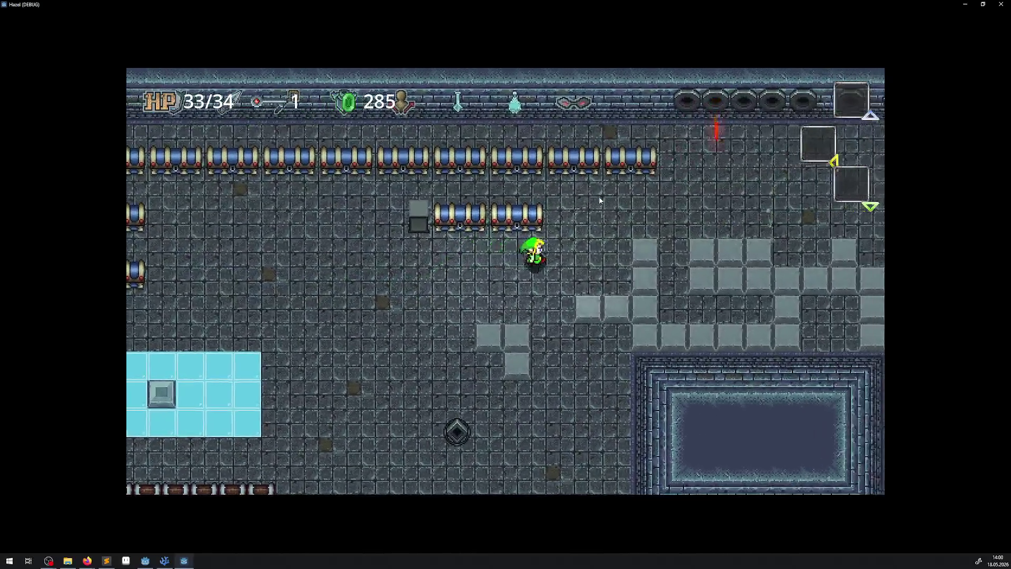
{"action": "key", "text": "Up"}
{"action": "key", "text": "Right"}
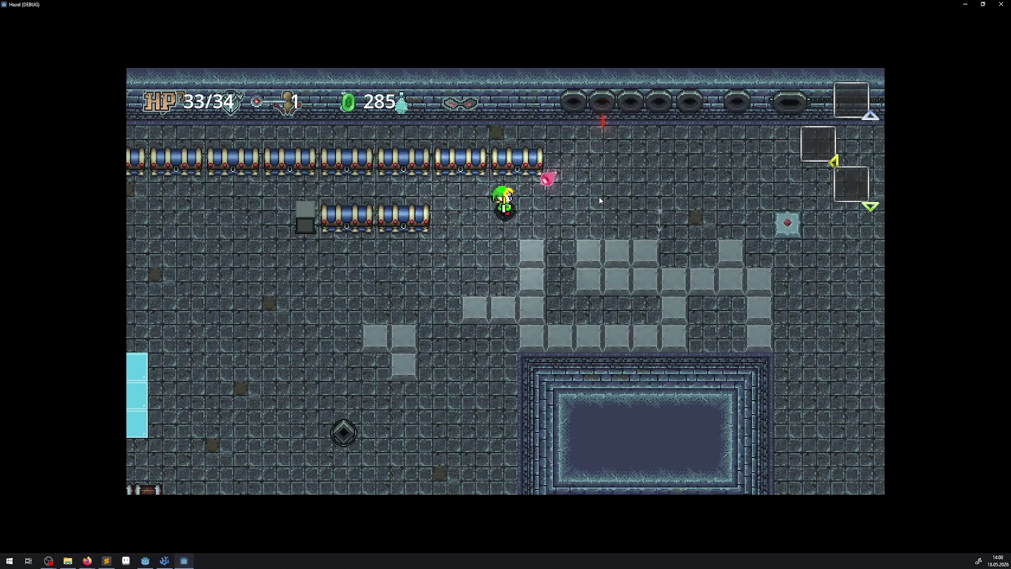
{"action": "key", "text": "Down"}
{"action": "key", "text": "Right"}
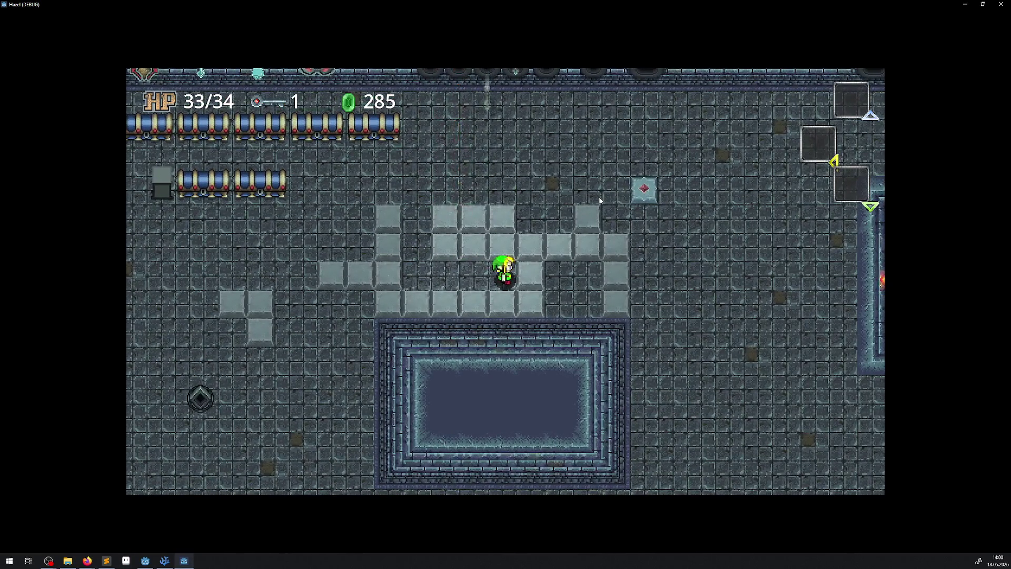
- Walk the hero left, right, up and down between the grey blocks
{"action": "key", "text": "Left"}
{"action": "key", "text": "Up"}
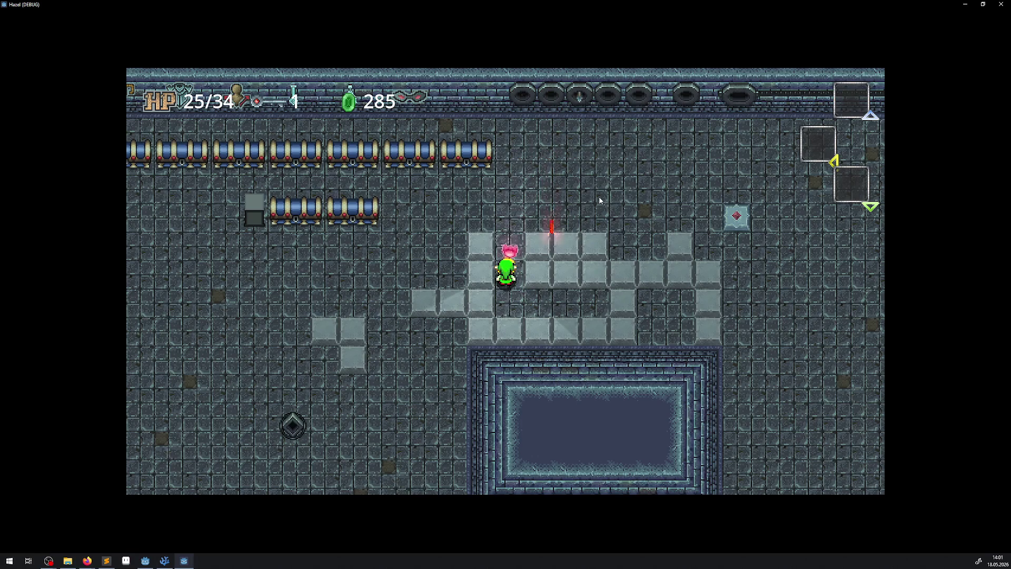
{"action": "key", "text": "Right"}
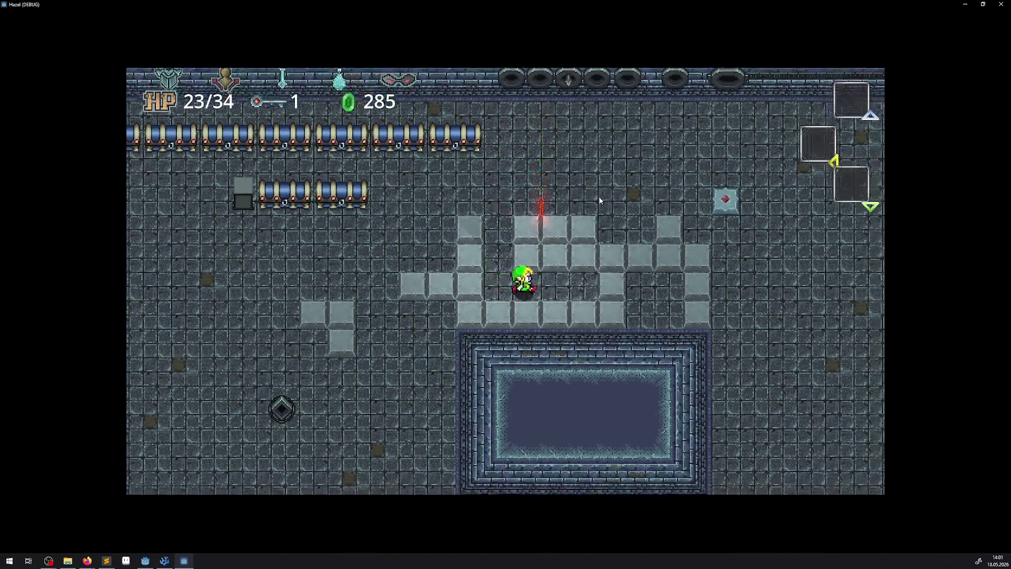
{"action": "key", "text": "Down"}
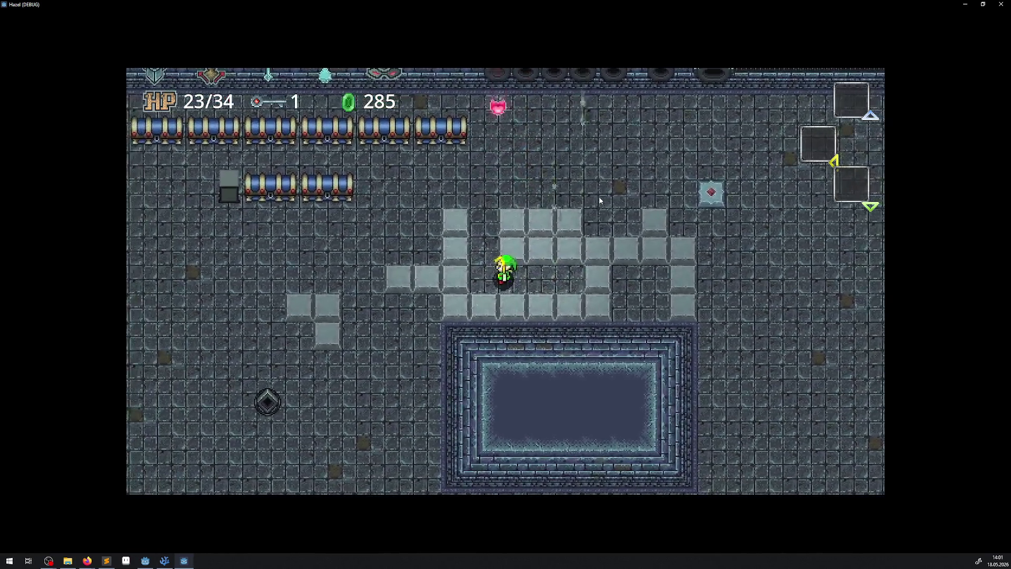
{"action": "key", "text": "Right"}
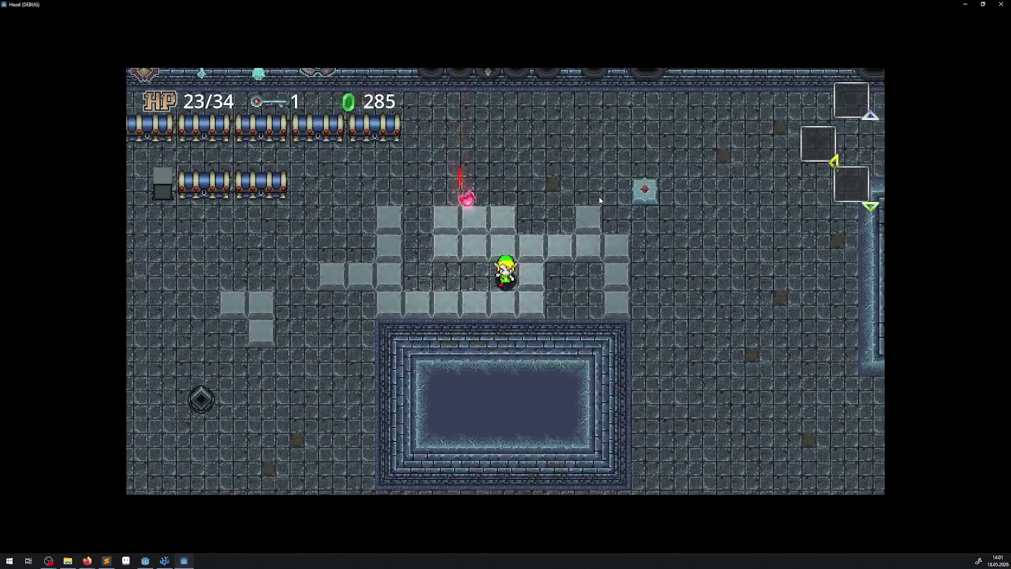
{"action": "key", "text": "Left"}
{"action": "key", "text": "Up"}
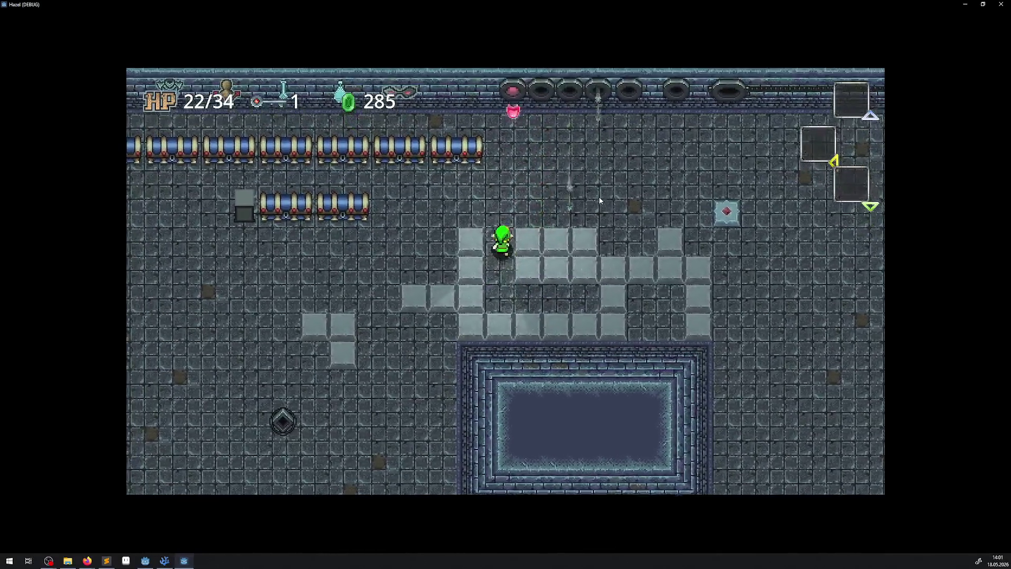
{"action": "key", "text": "Up"}
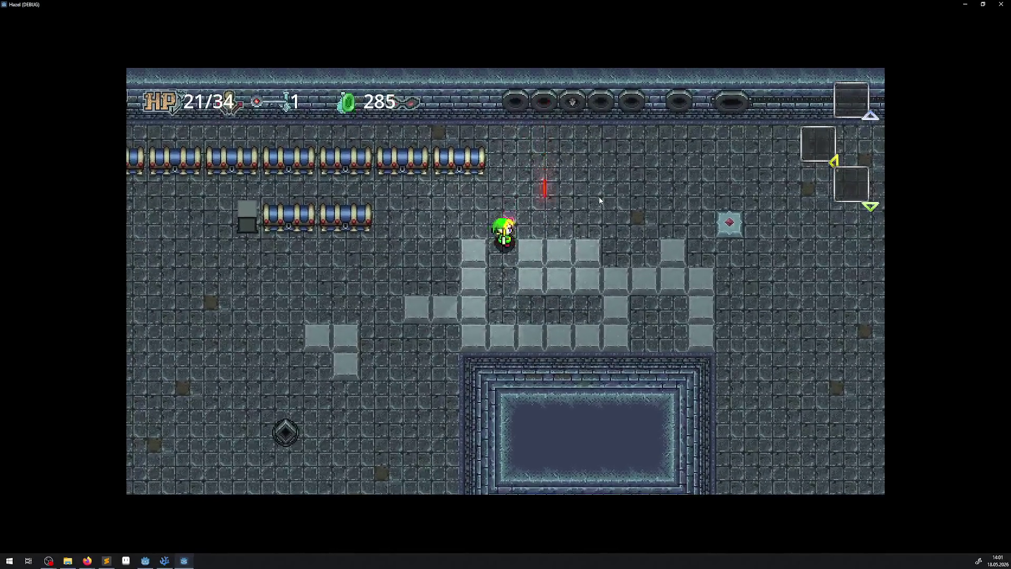
{"action": "key", "text": "Right"}
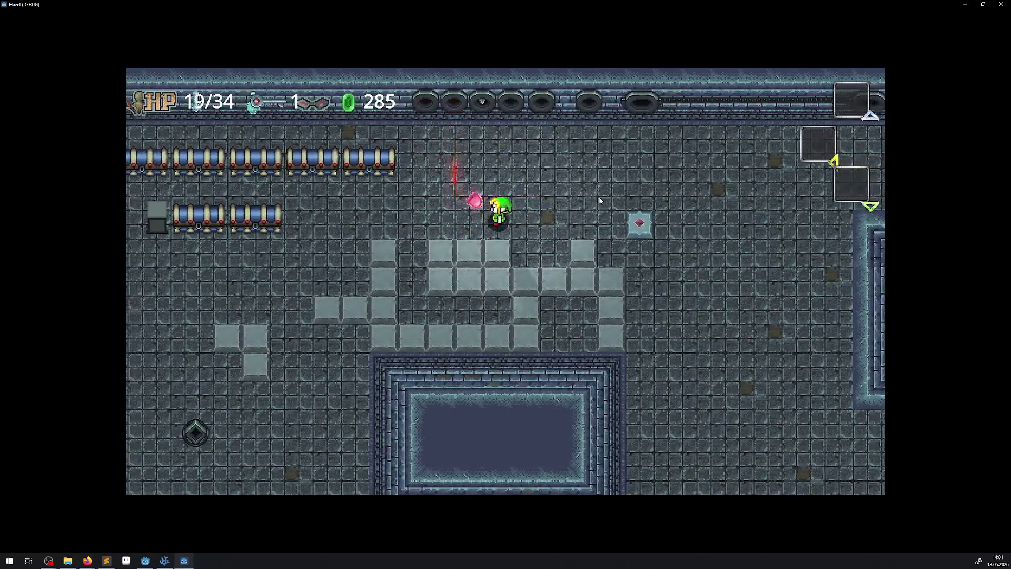
{"action": "key", "text": "Right"}
{"action": "key", "text": "Down"}
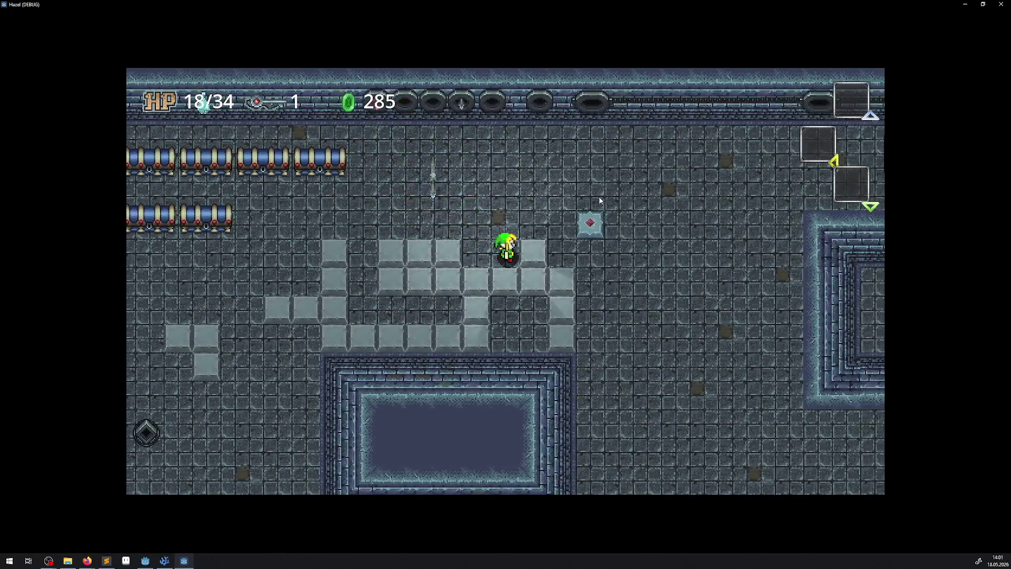
{"action": "key", "text": "Up"}
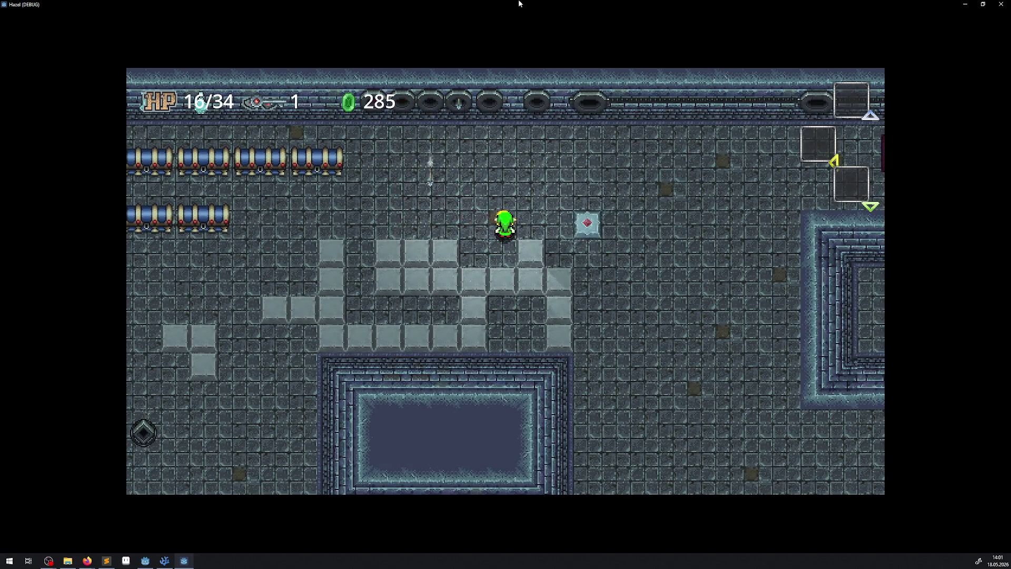
- Close the game and set ArrowTrap5 through ArrowTrap8 Activation State to Off
{"action": "double_click", "coordinate": [519, 4]}
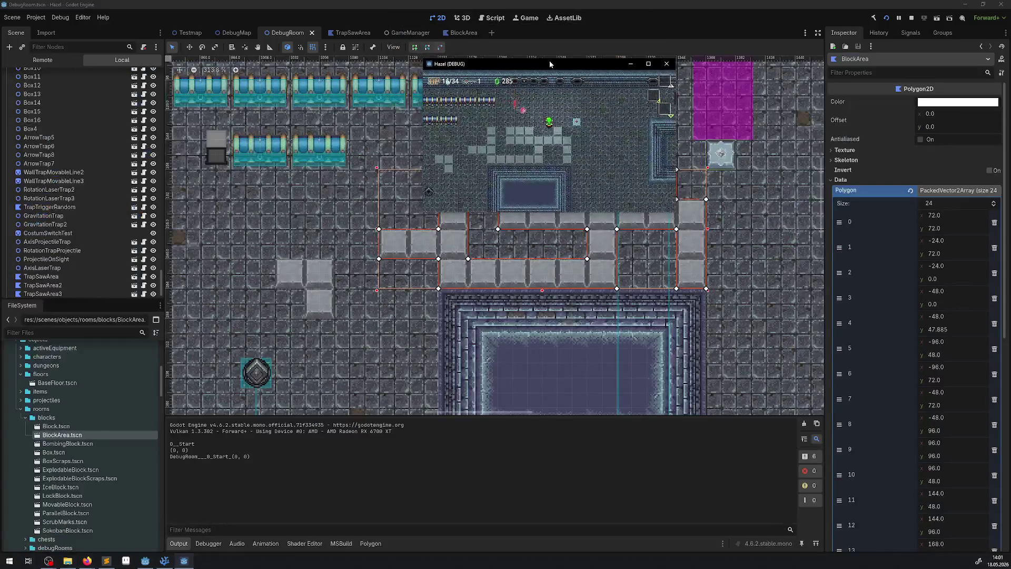
{"action": "left_click", "coordinate": [669, 63]}
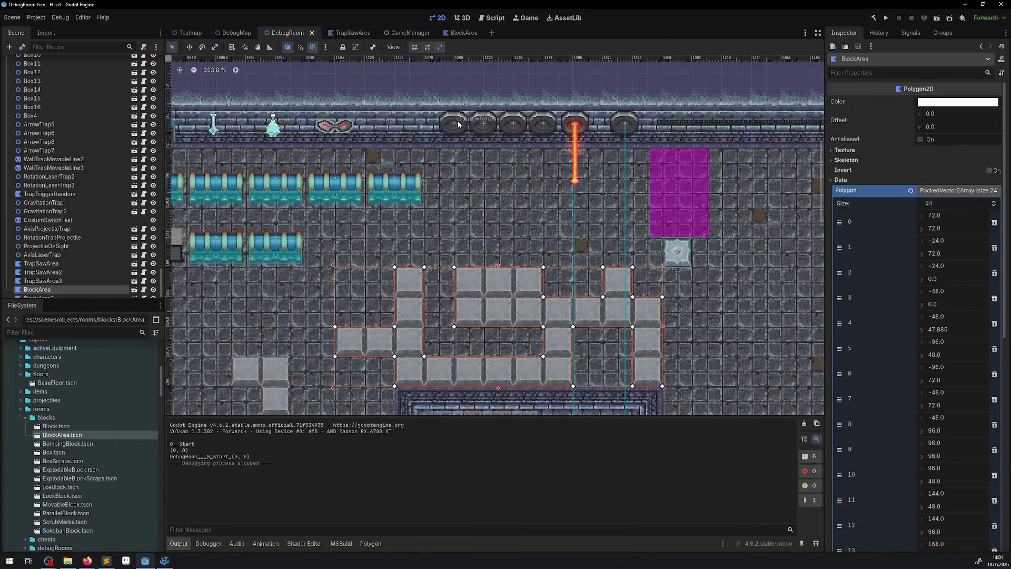
{"action": "left_click", "coordinate": [458, 124]}
{"action": "left_click", "coordinate": [495, 126], "text": "shift"}
{"action": "left_click", "coordinate": [519, 125], "text": "shift"}
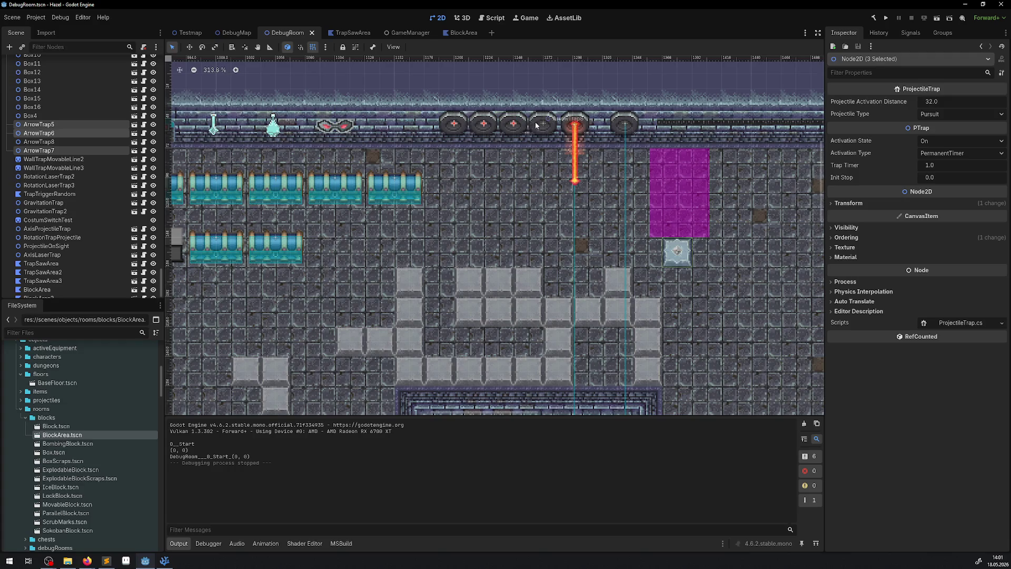
{"action": "left_click", "coordinate": [536, 125], "text": "shift"}
{"action": "left_click", "coordinate": [934, 141]}
{"action": "left_click", "coordinate": [937, 154]}
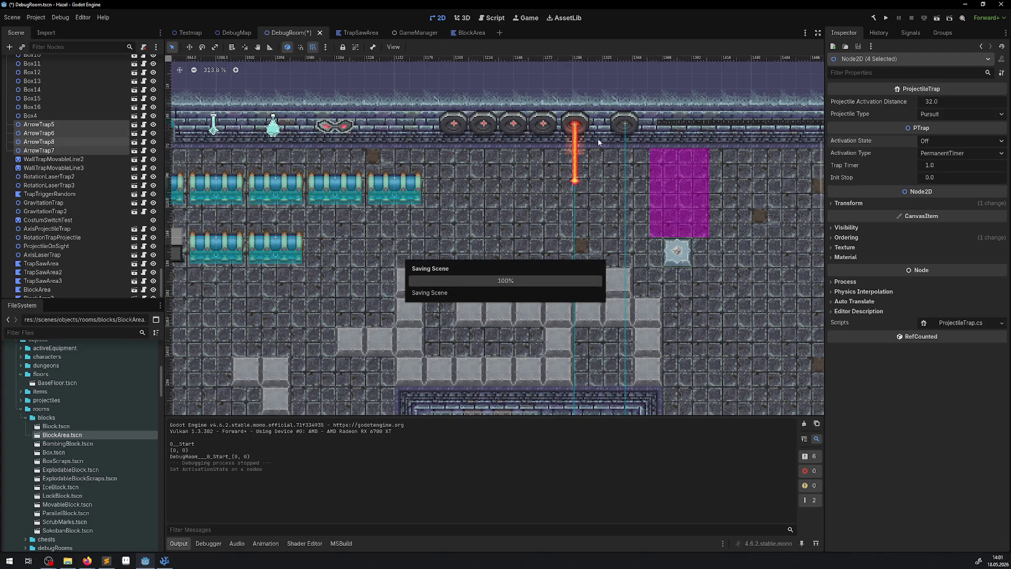
- Relaunch the game and open the live CanvasModulate's Color picker in the Remote tree
{"action": "key", "text": "F5"}
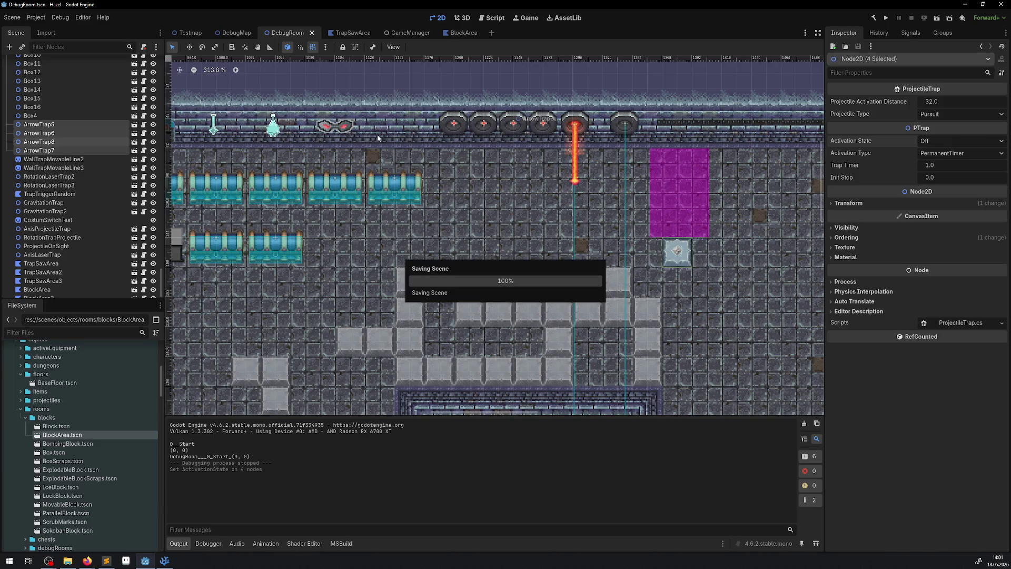
{"action": "left_click", "coordinate": [884, 18]}
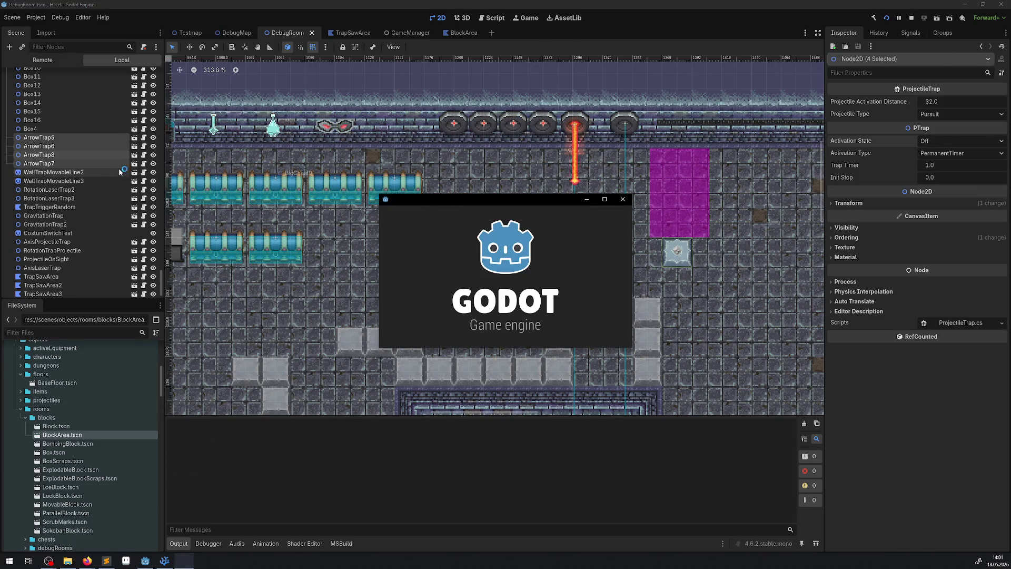
{"action": "left_click", "coordinate": [36, 62]}
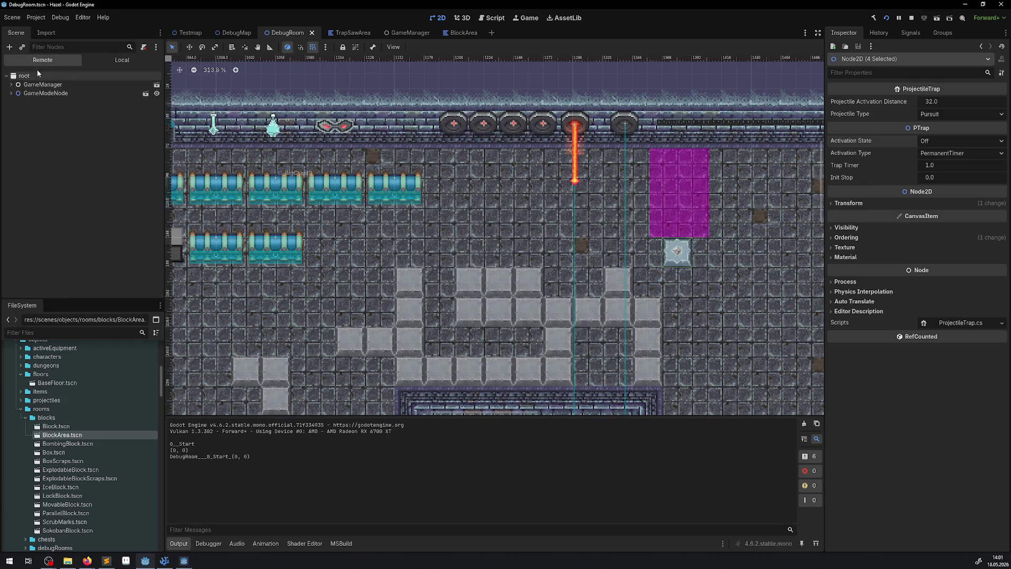
{"action": "left_click", "coordinate": [11, 94]}
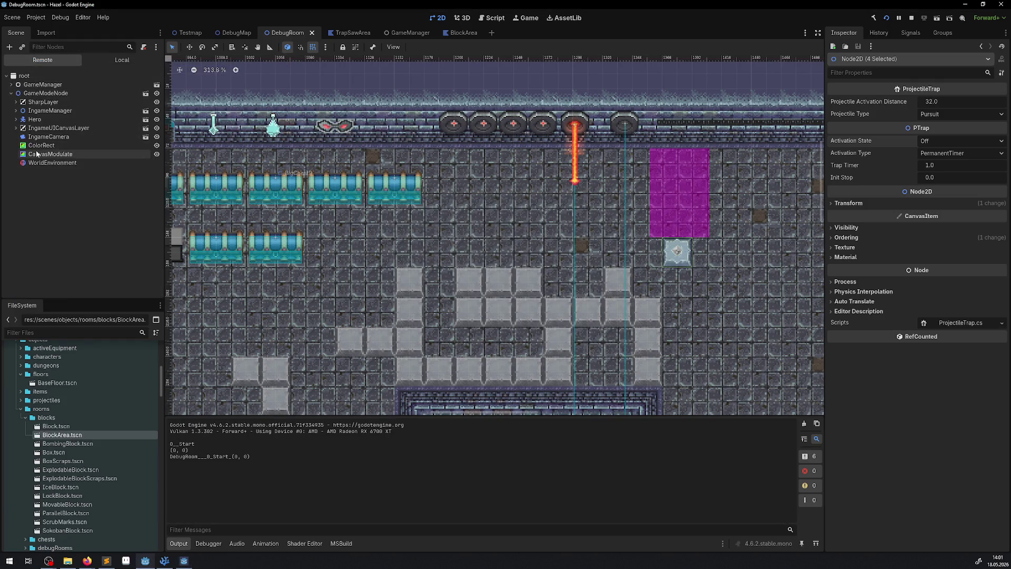
{"action": "left_click", "coordinate": [50, 154]}
{"action": "left_click", "coordinate": [957, 138]}
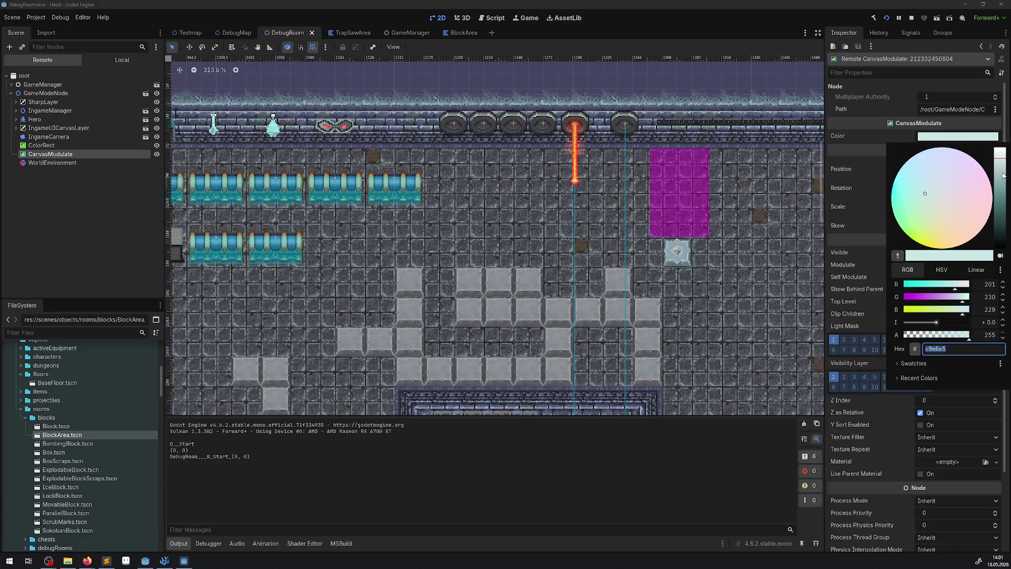
- Darken live CanvasModulate to 80b3b2 and raise the Hero PointLight2D Energy to 2.0
{"action": "left_click_drag", "start_coordinate": [1002, 175], "coordinate": [994, 180]}
{"action": "left_click", "coordinate": [13, 124]}
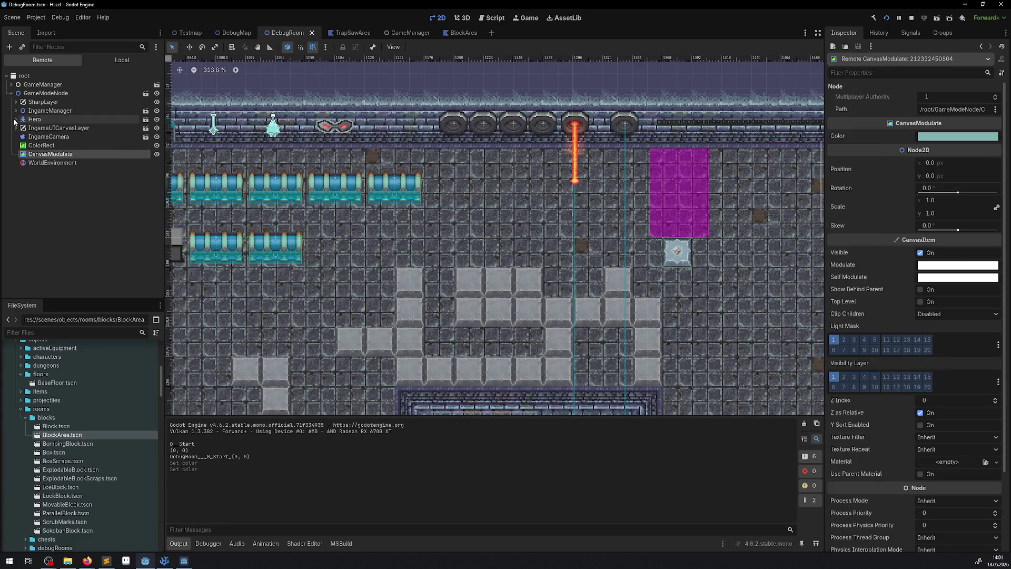
{"action": "left_click", "coordinate": [16, 120]}
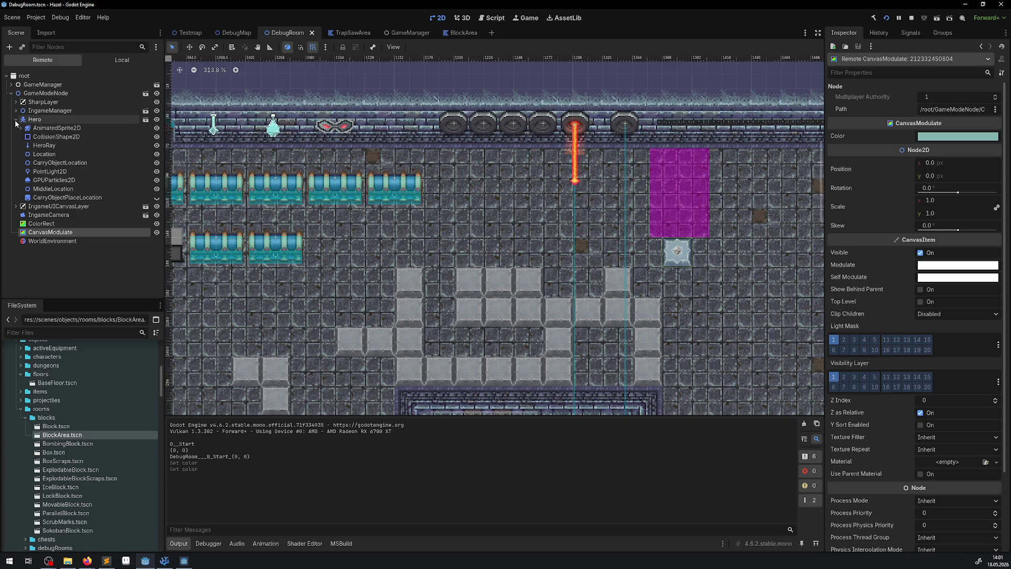
{"action": "left_click", "coordinate": [51, 171]}
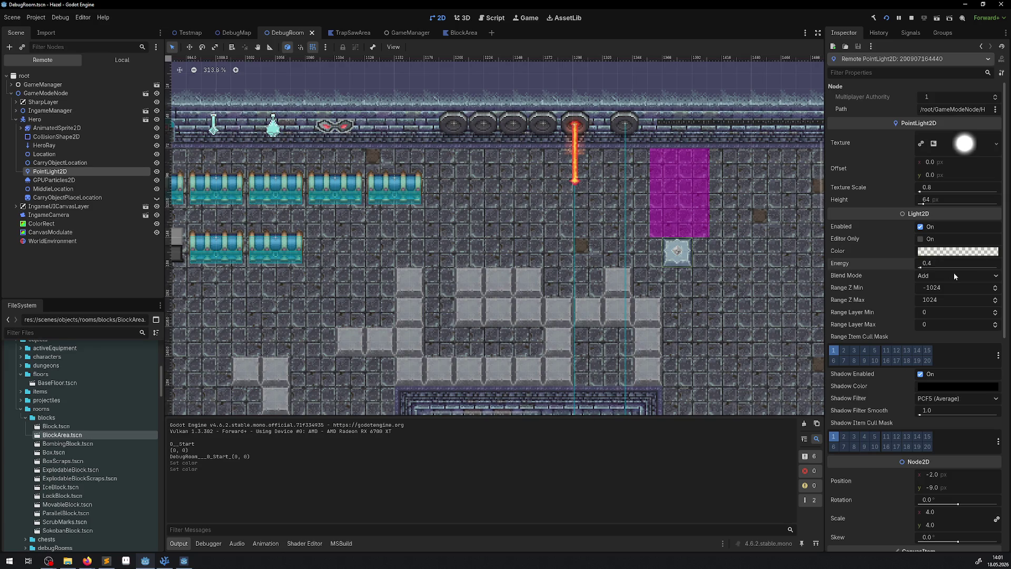
{"action": "left_click", "coordinate": [942, 264]}
{"action": "type", "text": "2"}
{"action": "left_click", "coordinate": [181, 561]}
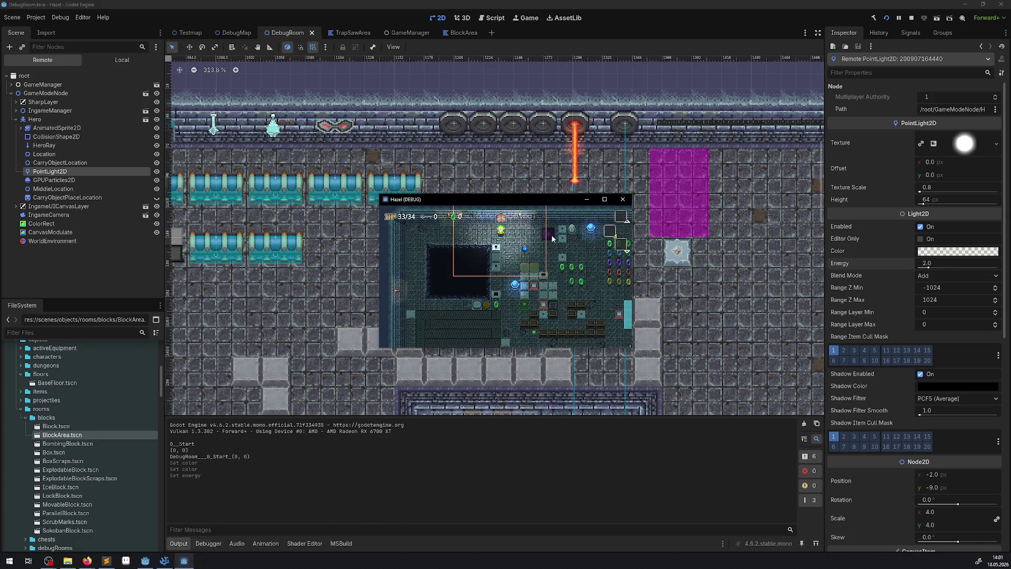
- Maximize the game and walk the hero right to the grey blocks and back past them
{"action": "left_click", "coordinate": [605, 199]}
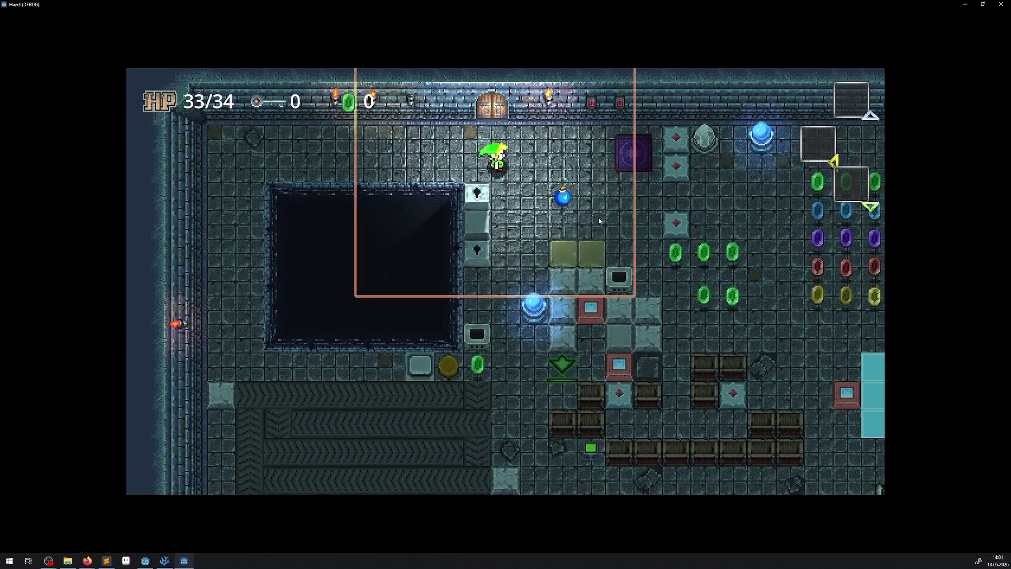
{"action": "key", "text": "Right"}
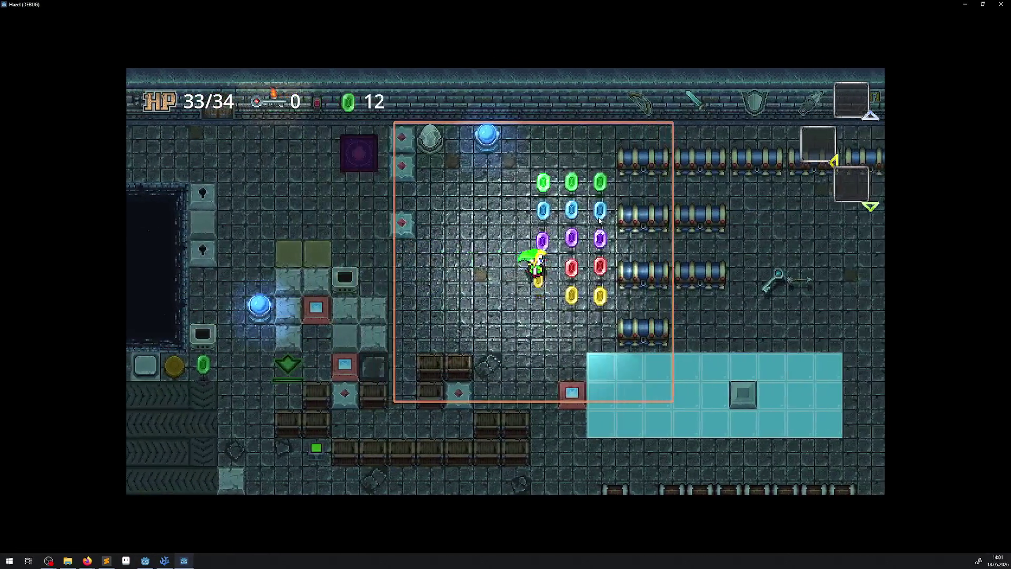
{"action": "key", "text": "Right"}
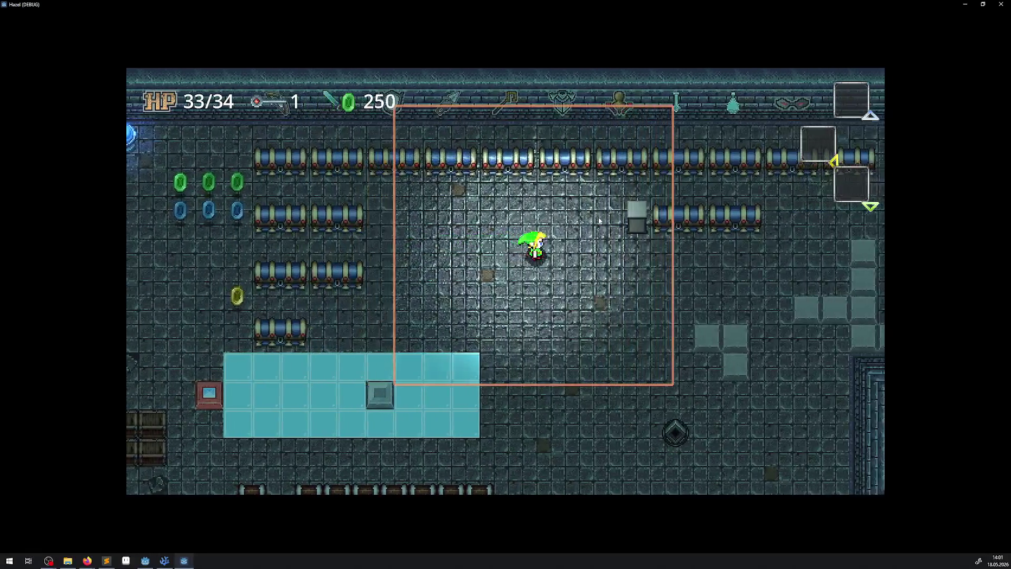
{"action": "key", "text": "Right"}
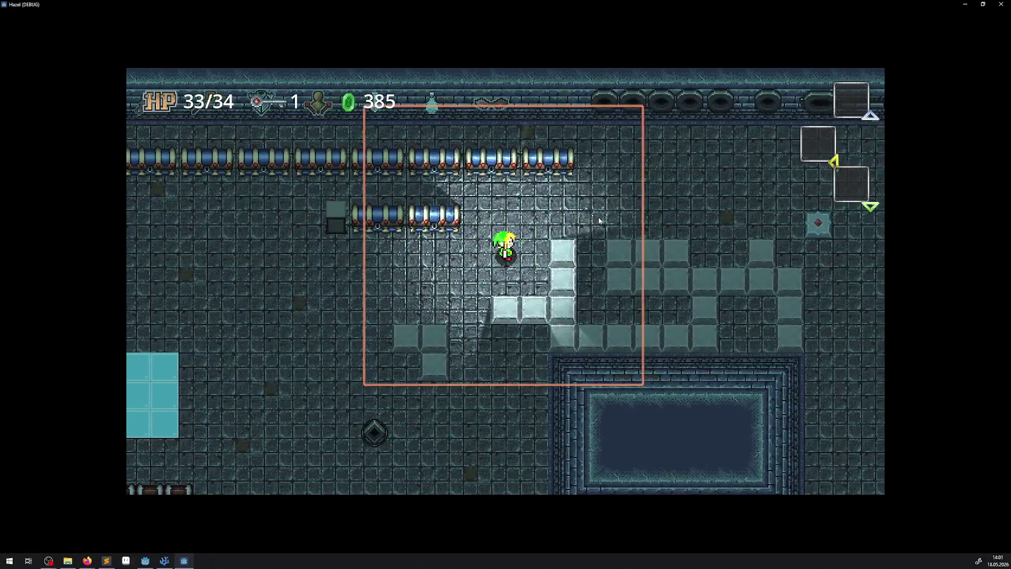
{"action": "key", "text": "Right"}
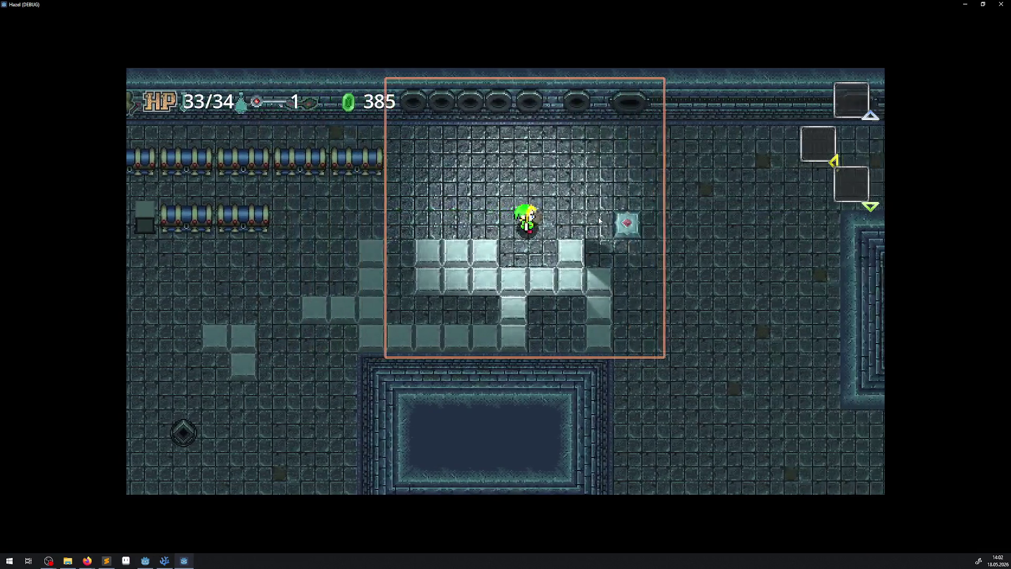
{"action": "key", "text": "Left"}
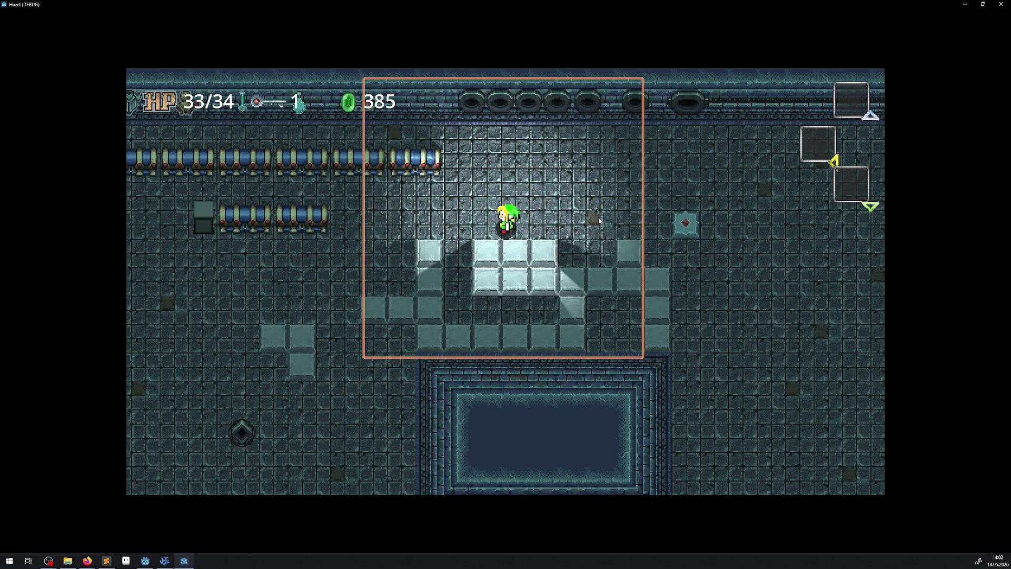
{"action": "key", "text": "Down"}
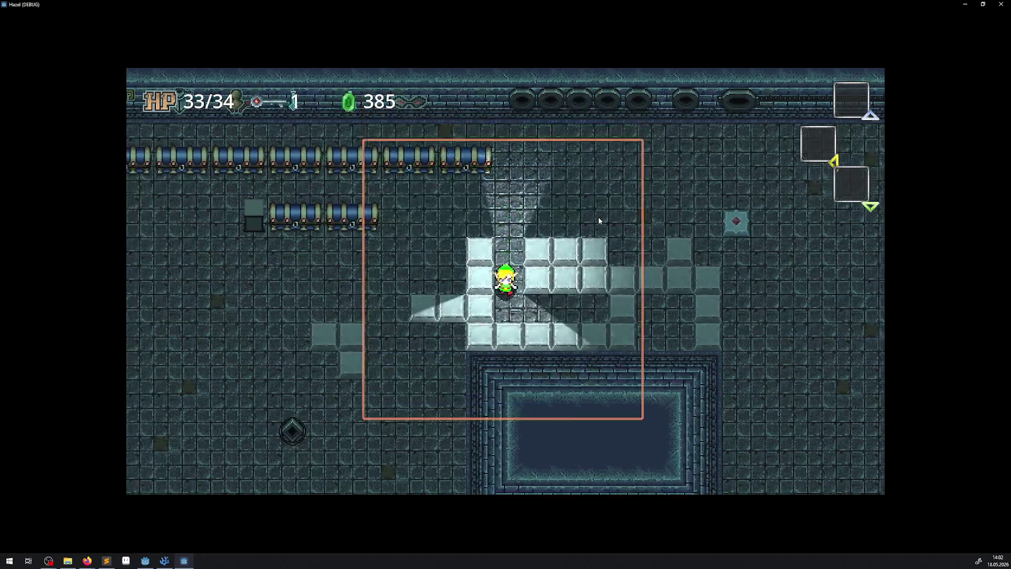
{"action": "key", "text": "Up"}
{"action": "key", "text": "Left"}
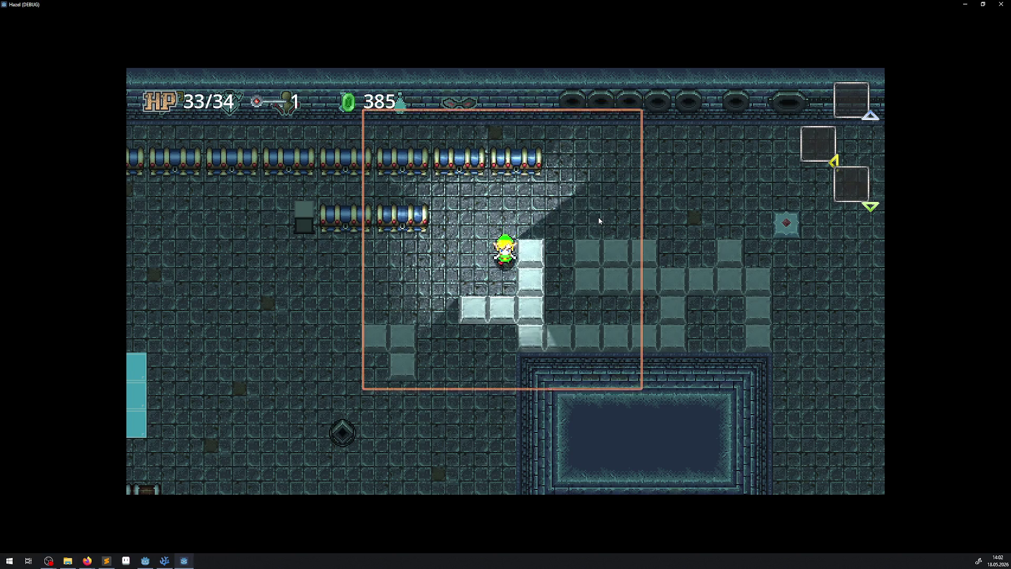
- Circle the grey block cluster and diamond block, checking the shadows they cast
{"action": "key", "text": "Down"}
{"action": "key", "text": "Up"}
{"action": "key", "text": "Left"}
{"action": "key", "text": "Right"}
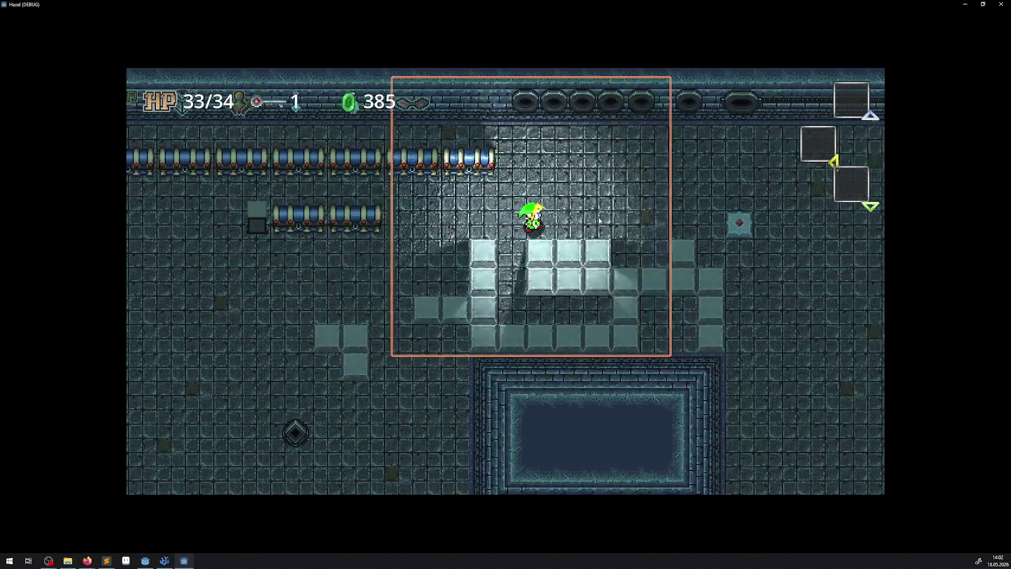
{"action": "key", "text": "Left"}
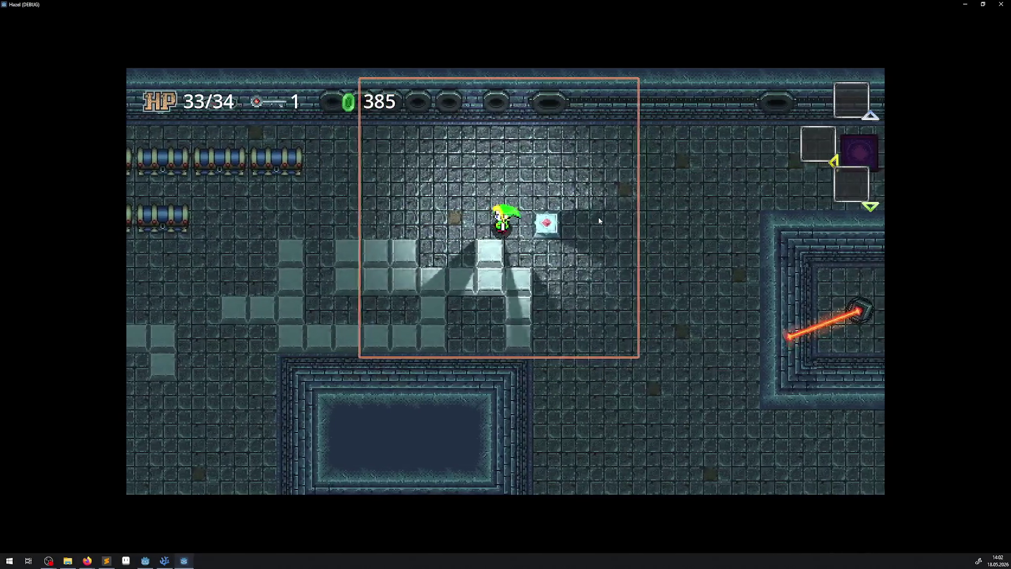
{"action": "key", "text": "Down"}
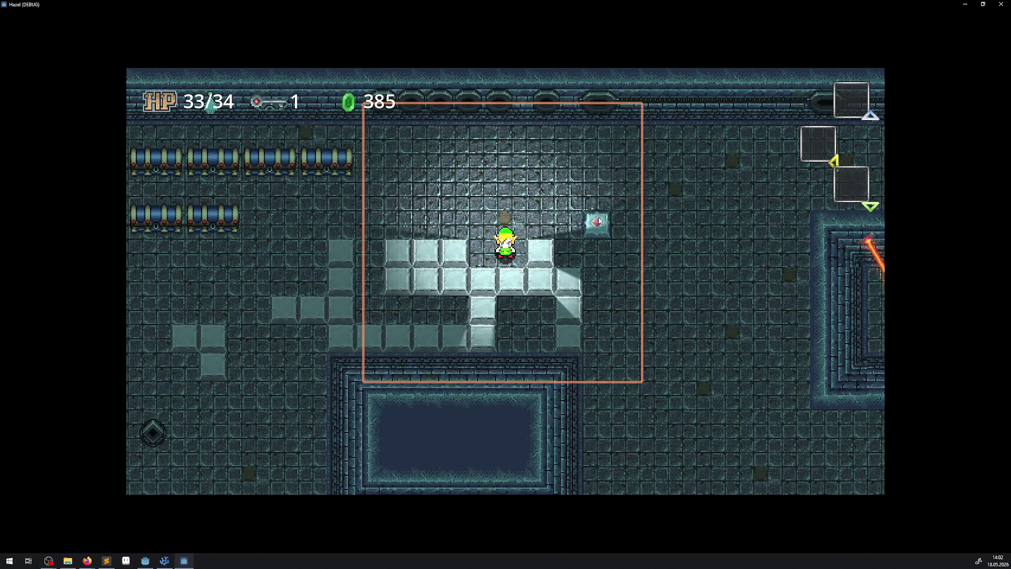
{"action": "key", "text": "Up"}
{"action": "key", "text": "Right"}
{"action": "key", "text": "Down"}
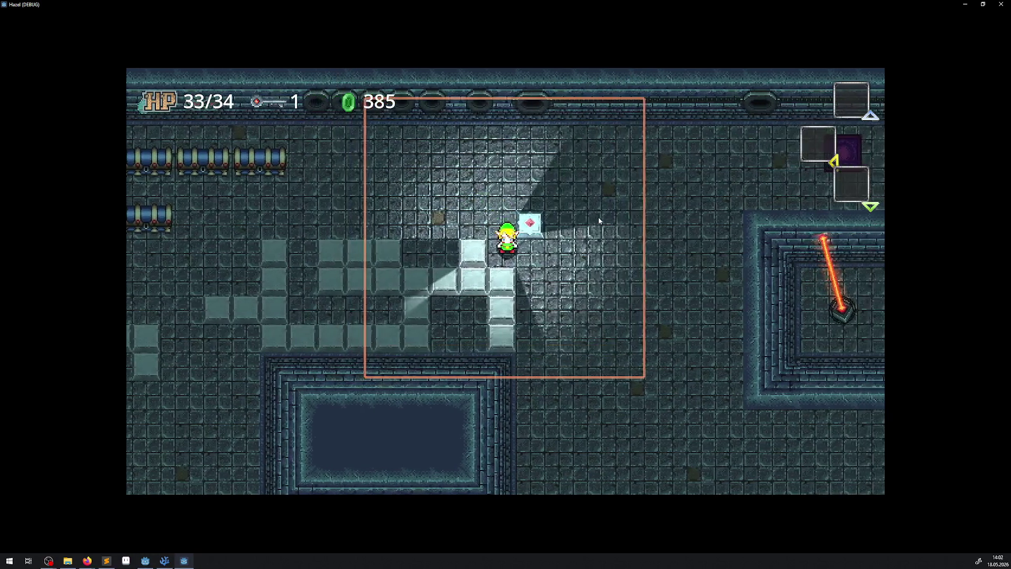
{"action": "key", "text": "Down"}
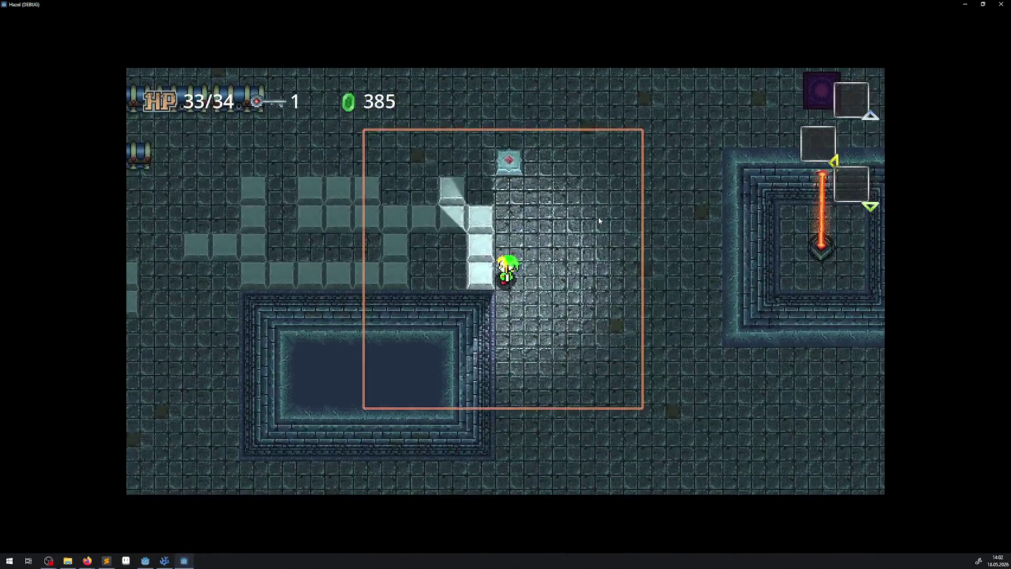
{"action": "key", "text": "Up"}
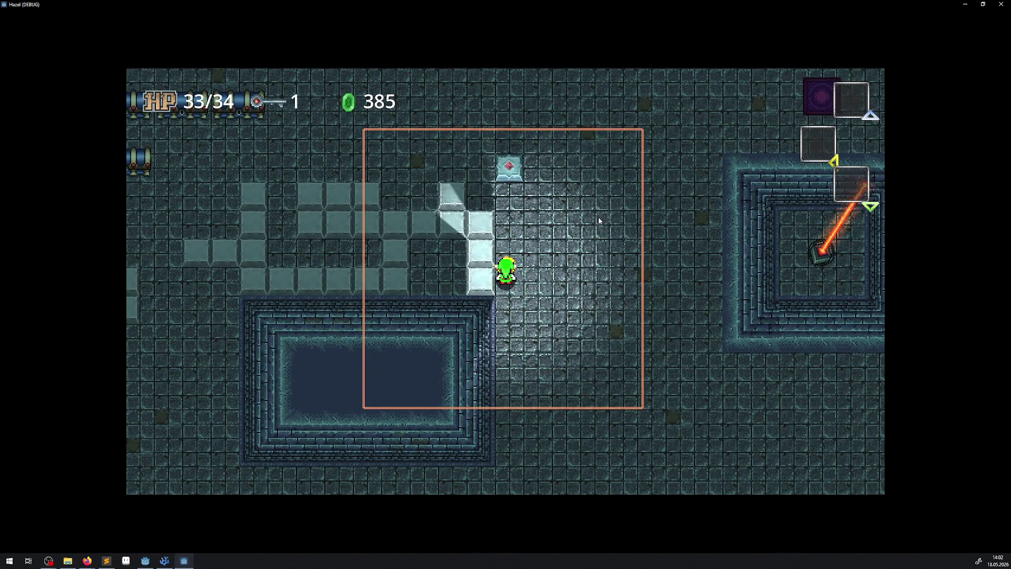
- Walk the hero up and left alongside the grey blocks, checking their shadows
{"action": "key", "text": "Up"}
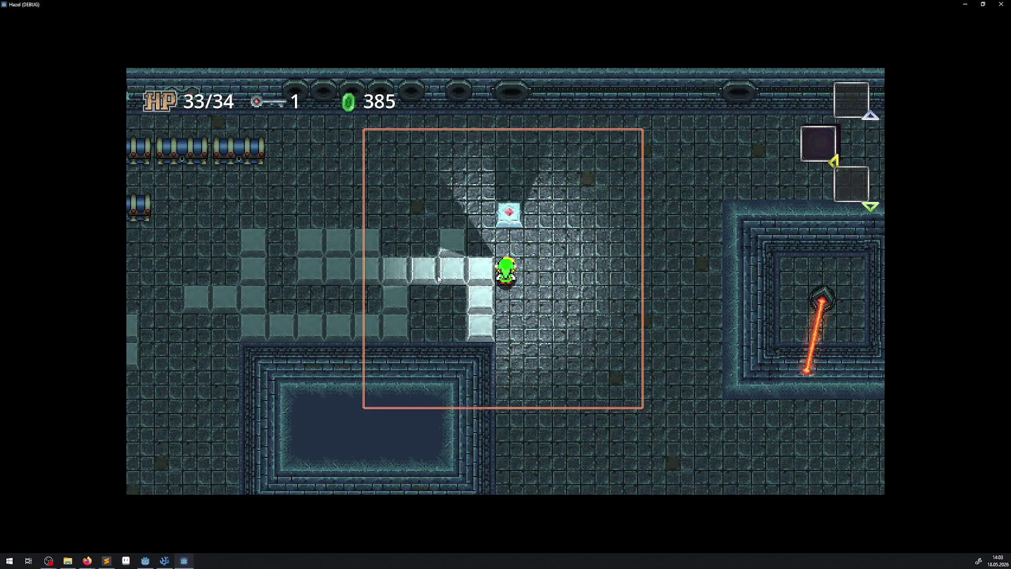
{"action": "key", "text": "Up"}
{"action": "key", "text": "Left"}
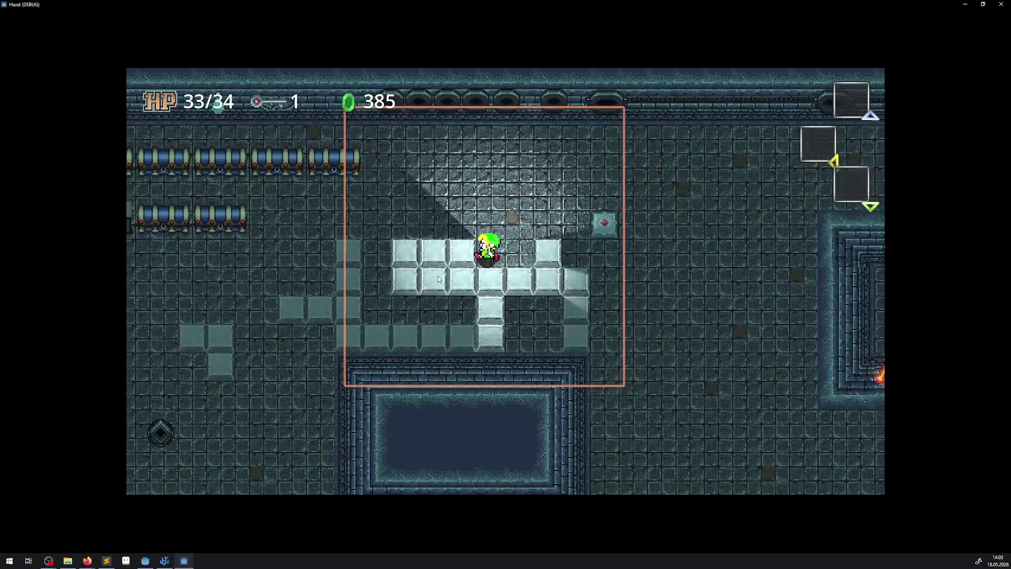
{"action": "key", "text": "Up"}
{"action": "key", "text": "Left"}
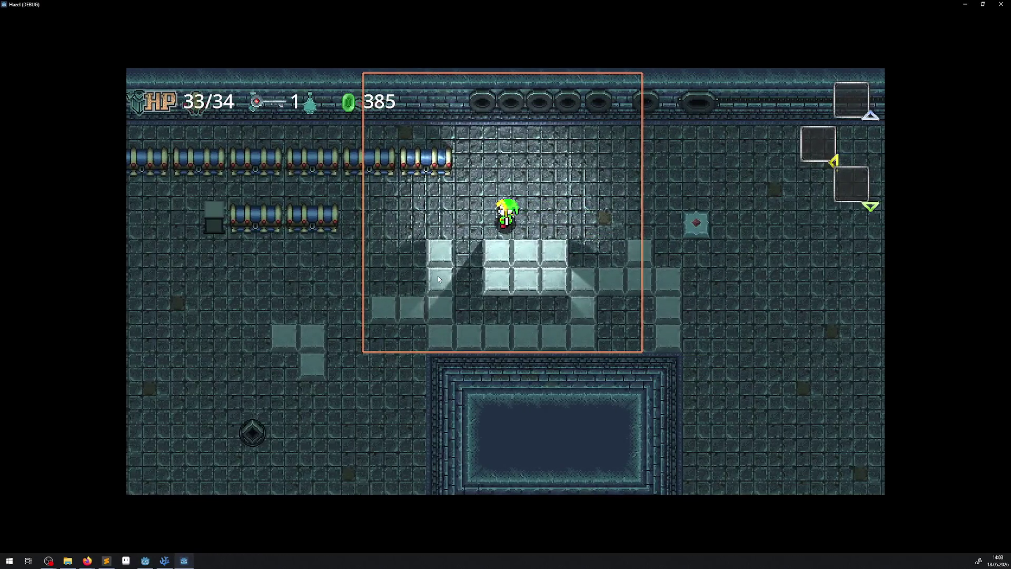
{"action": "key", "text": "Down"}
{"action": "key", "text": "Left"}
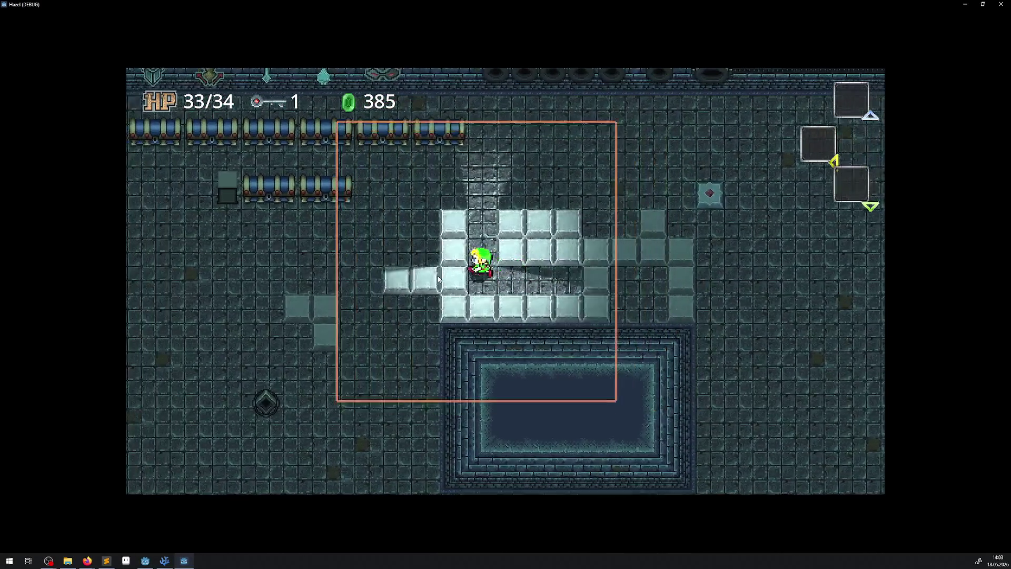
{"action": "key", "text": "Up"}
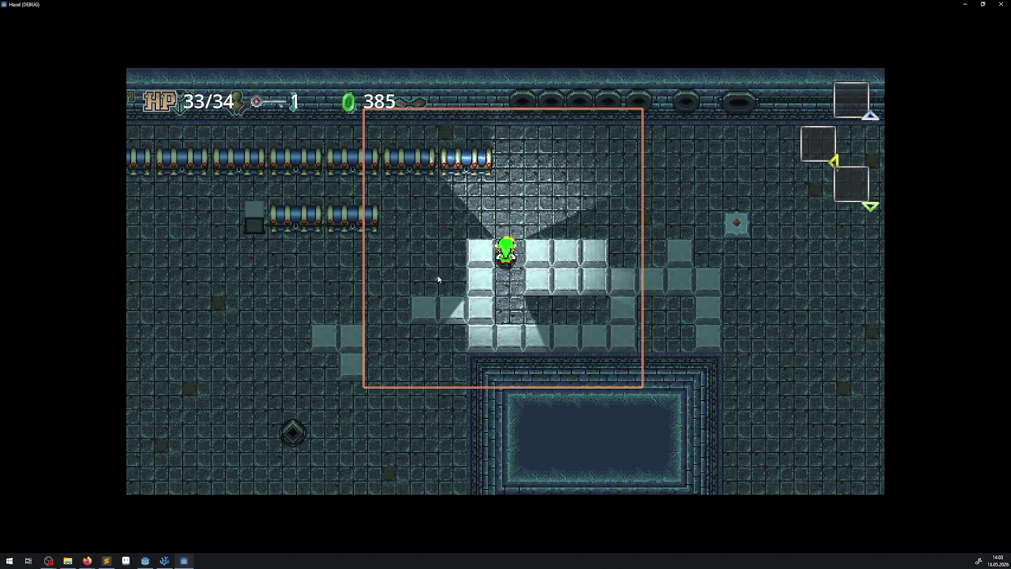
- Walk down and left through the dungeon beside the pool and back up
{"action": "key", "text": "Up"}
{"action": "key", "text": "Left"}
{"action": "key", "text": "Down"}
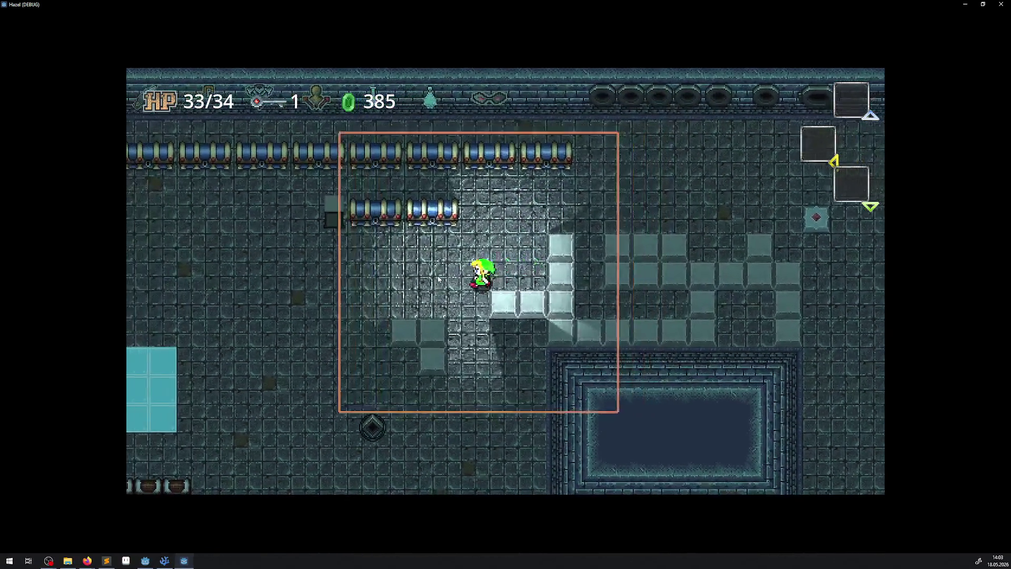
{"action": "key", "text": "Down"}
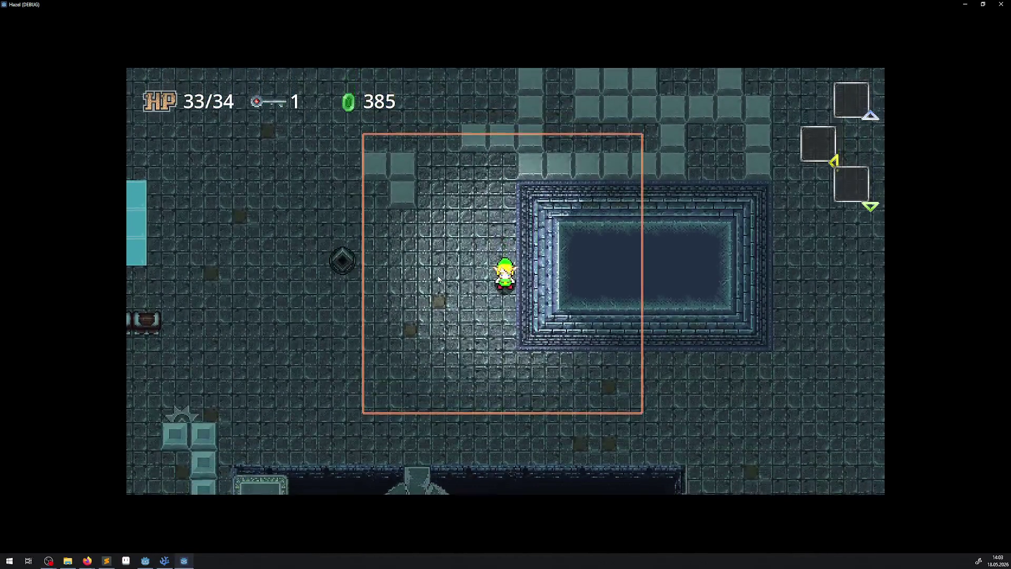
{"action": "key", "text": "Up"}
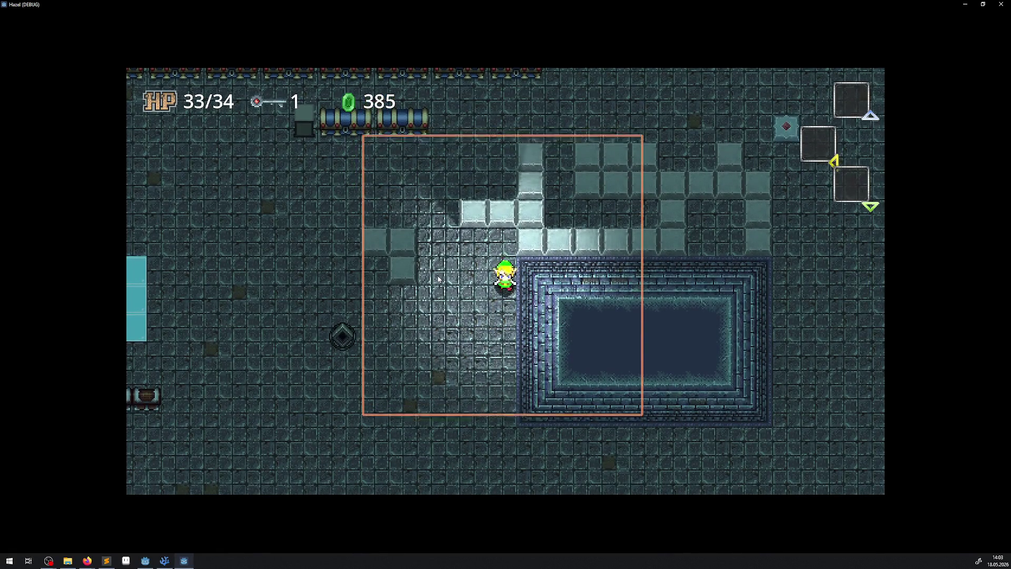
{"action": "key", "text": "Down"}
{"action": "key", "text": "Left"}
{"action": "key", "text": "Up"}
{"action": "key", "text": "Up"}
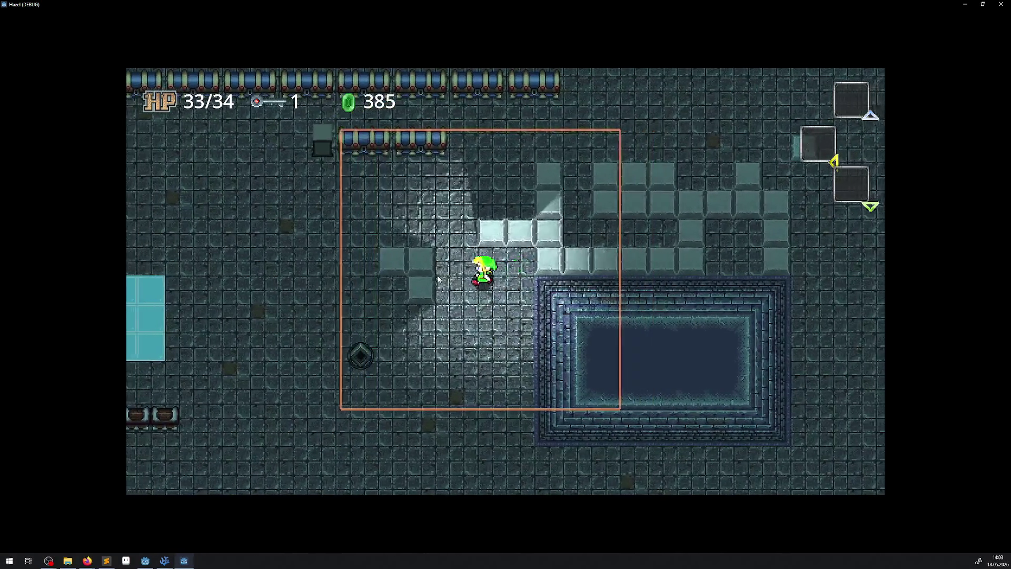
- Circle the grey blocks past the pipe wall, then head toward the lock blocks
{"action": "key", "text": "Left"}
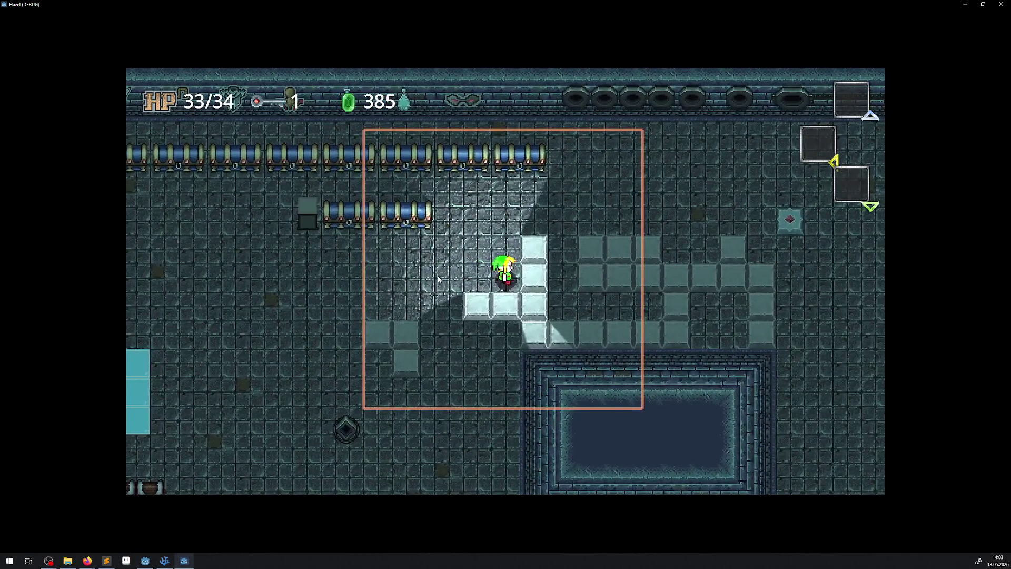
{"action": "key", "text": "Down"}
{"action": "key", "text": "Down"}
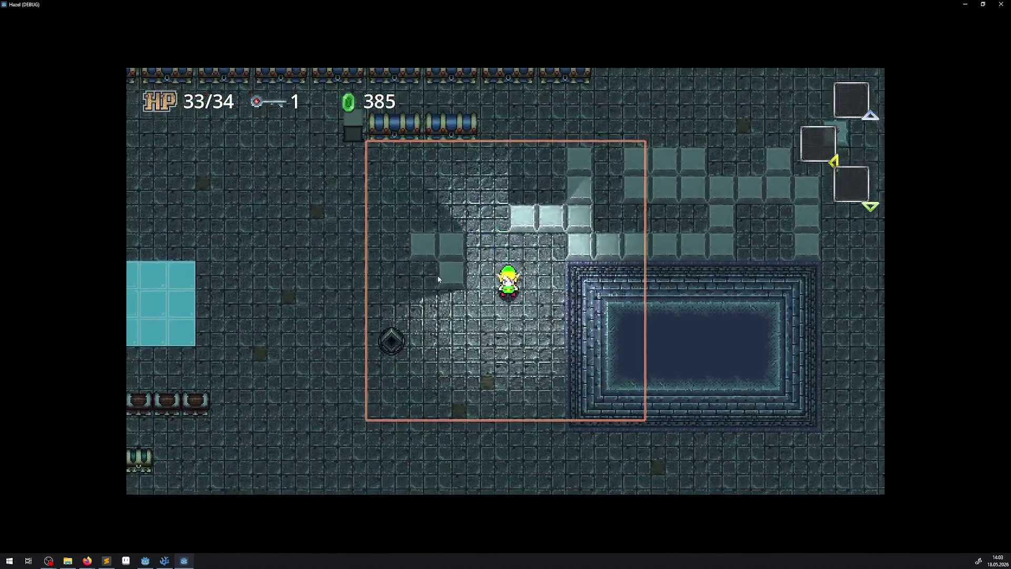
{"action": "key", "text": "Up"}
{"action": "key", "text": "Right"}
{"action": "key", "text": "Down"}
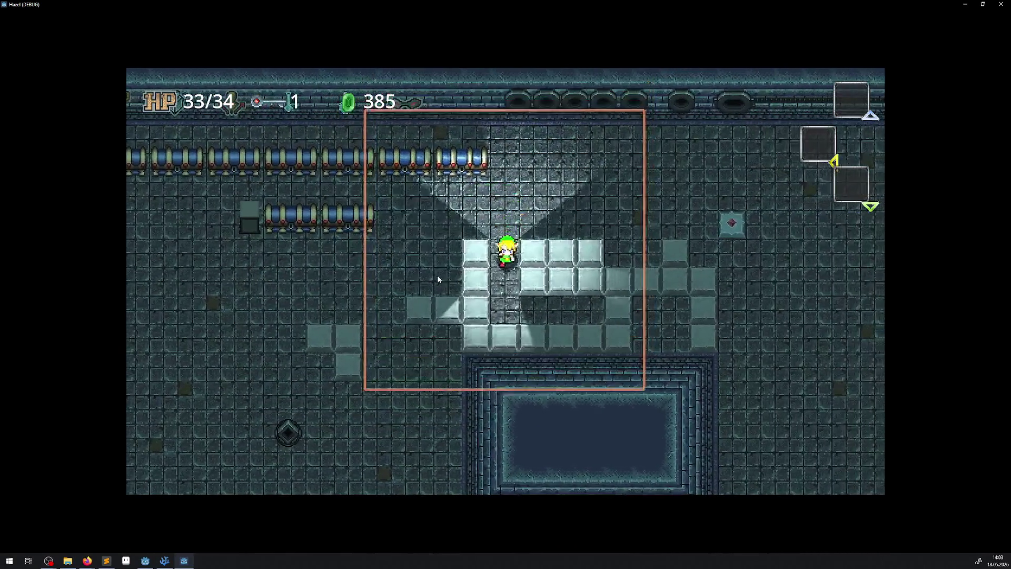
{"action": "key", "text": "Right"}
{"action": "key", "text": "Up"}
{"action": "key", "text": "Left"}
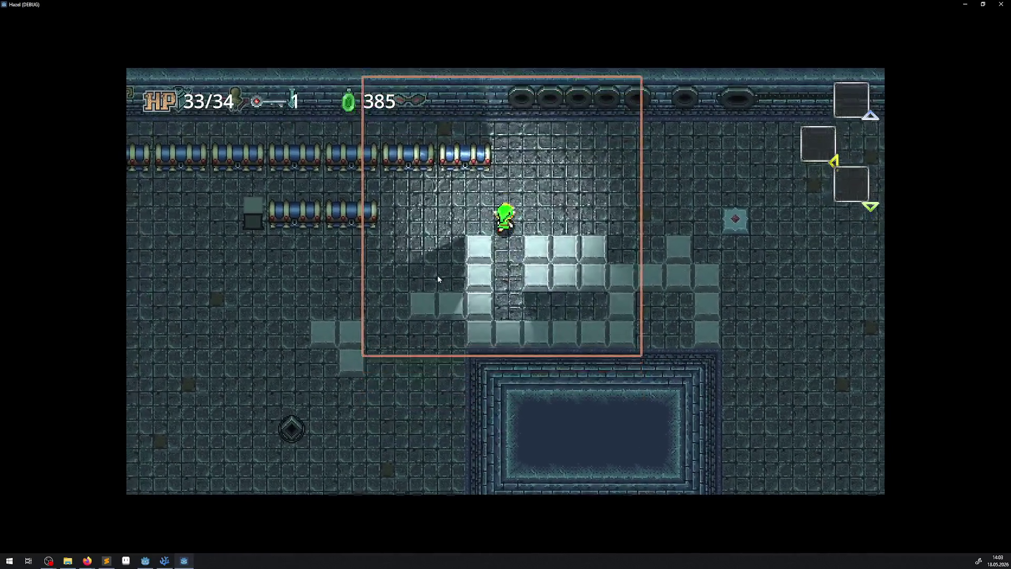
{"action": "key", "text": "Down"}
{"action": "key", "text": "Down"}
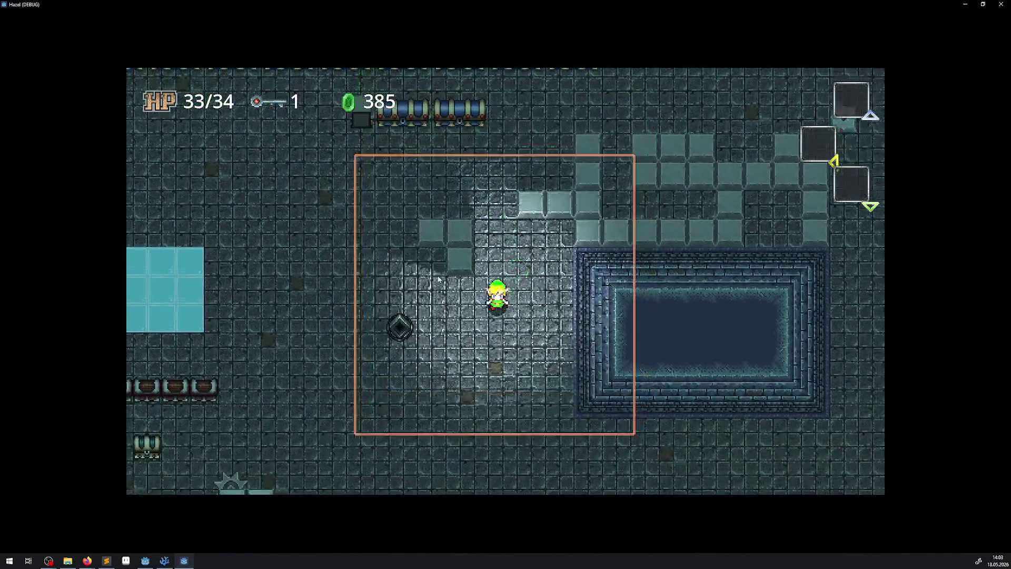
{"action": "key", "text": "Right"}
{"action": "key", "text": "Left"}
{"action": "key", "text": "Left"}
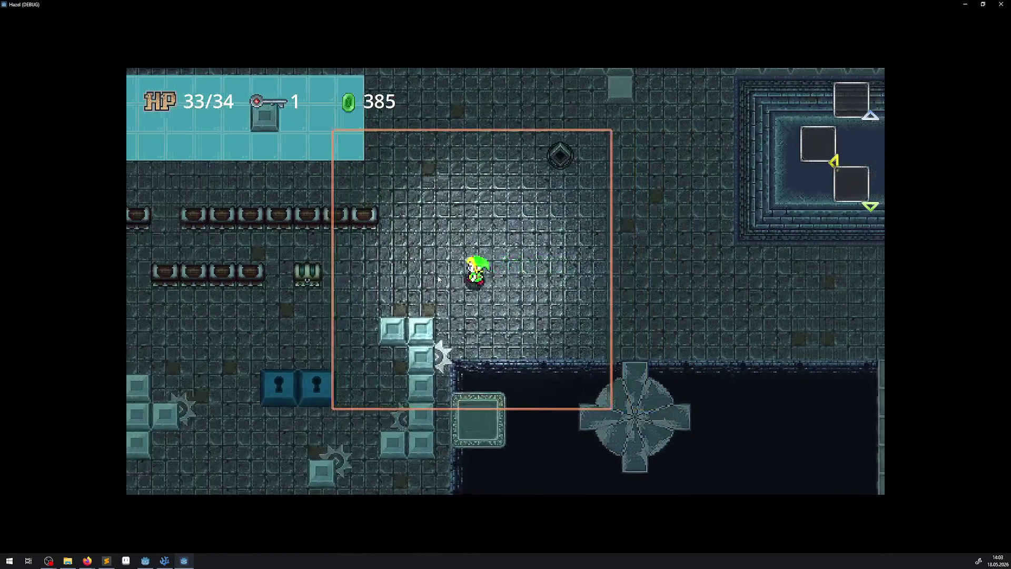
- Walk the hero up to the blue lock blocks and past them, watching their shadows
{"action": "key", "text": "Down"}
{"action": "key", "text": "Down"}
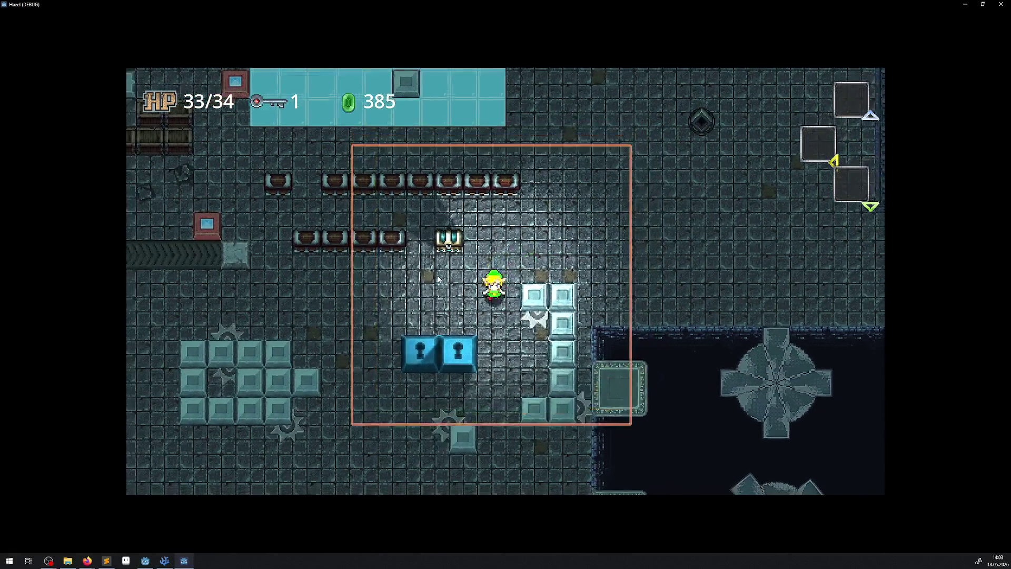
{"action": "key", "text": "Left"}
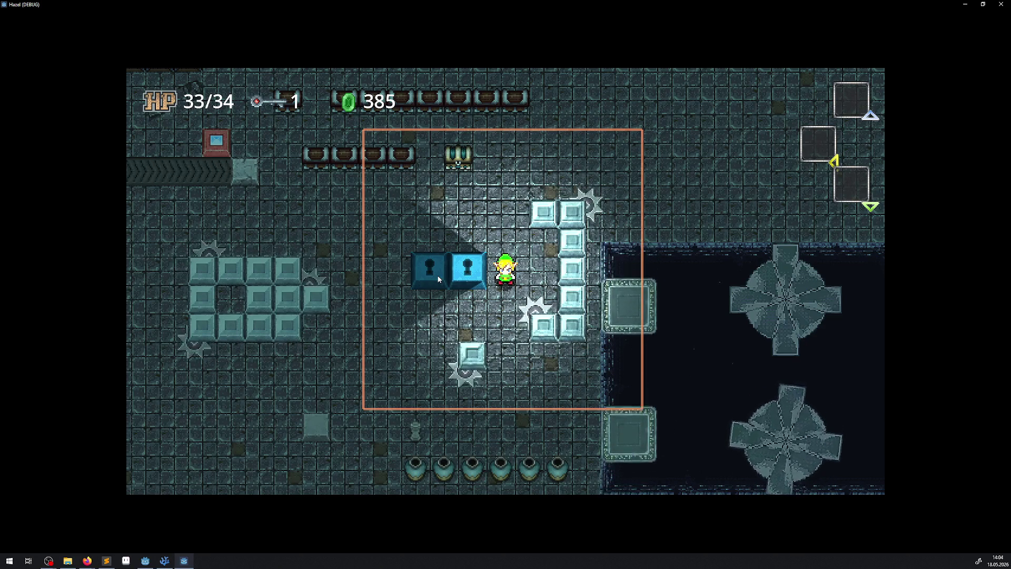
{"action": "key", "text": "Up"}
{"action": "key", "text": "Left"}
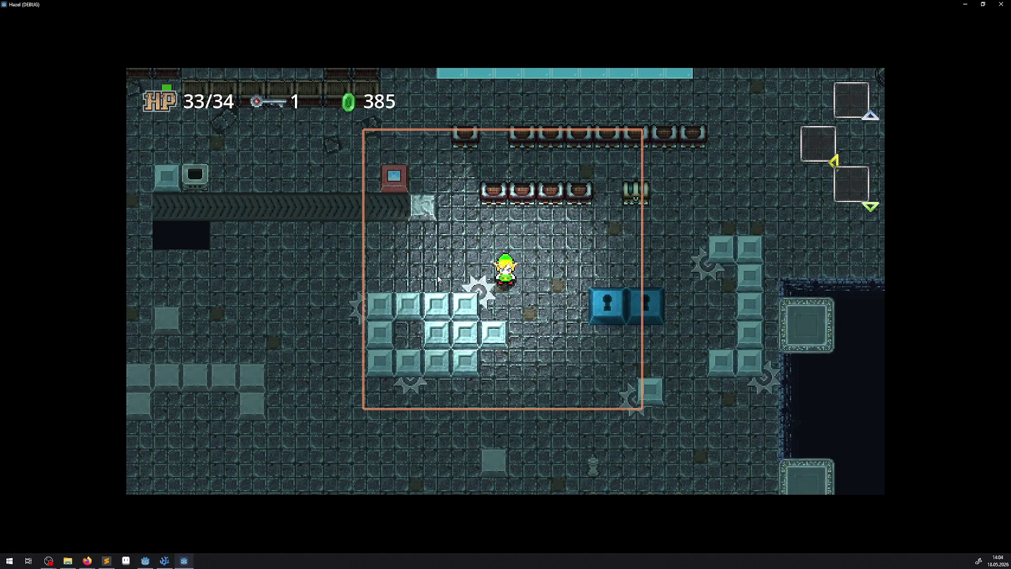
- Circle the pale block column, then walk up and right to the dark pit's edge
{"action": "key", "text": "Right"}
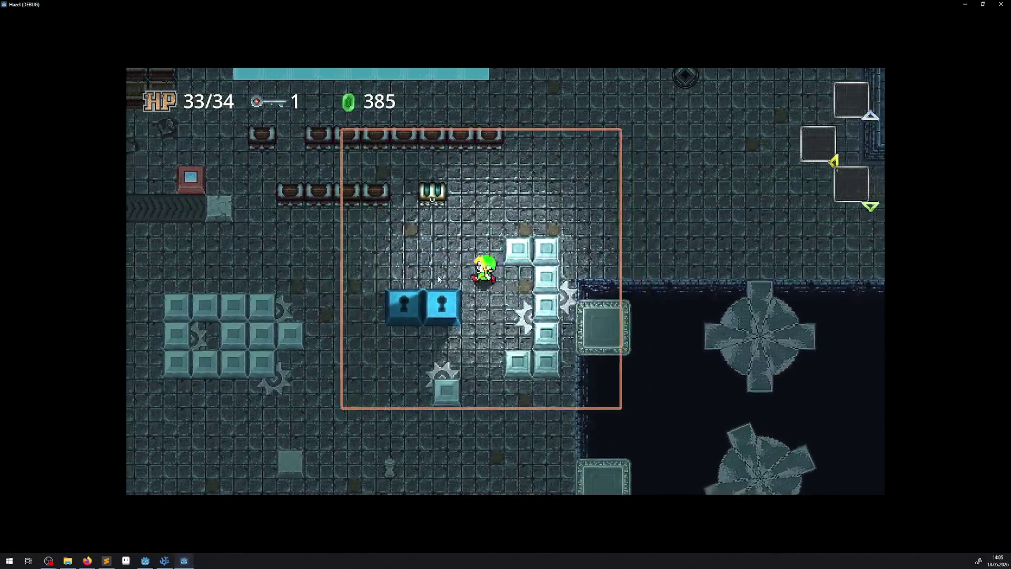
{"action": "key", "text": "Up"}
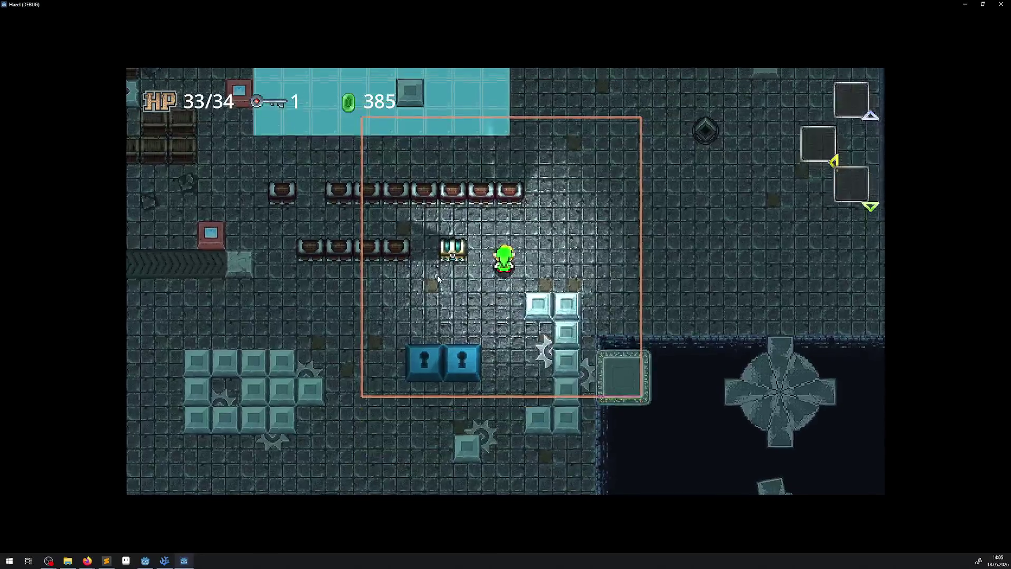
{"action": "key", "text": "Right"}
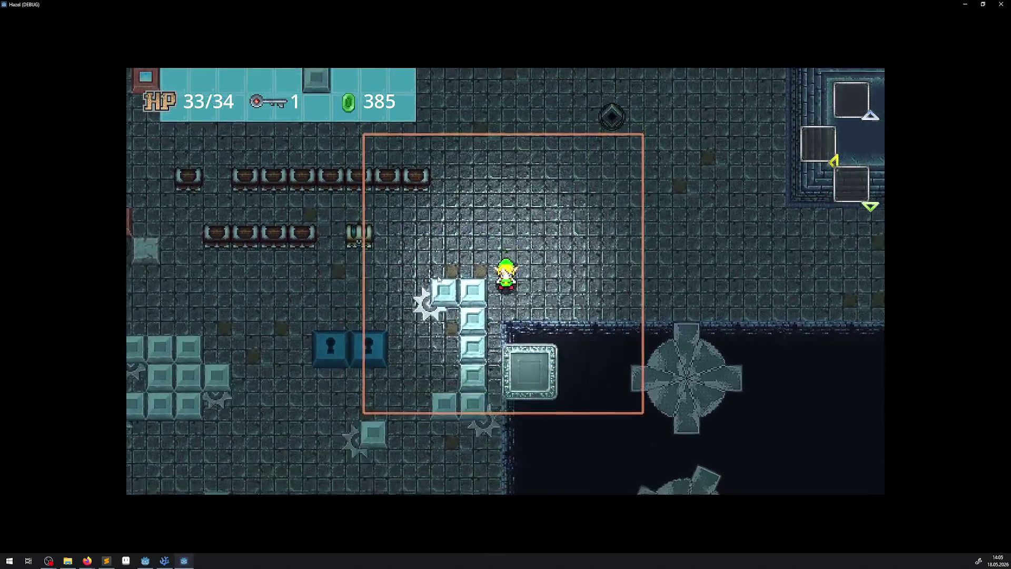
{"action": "key", "text": "Down"}
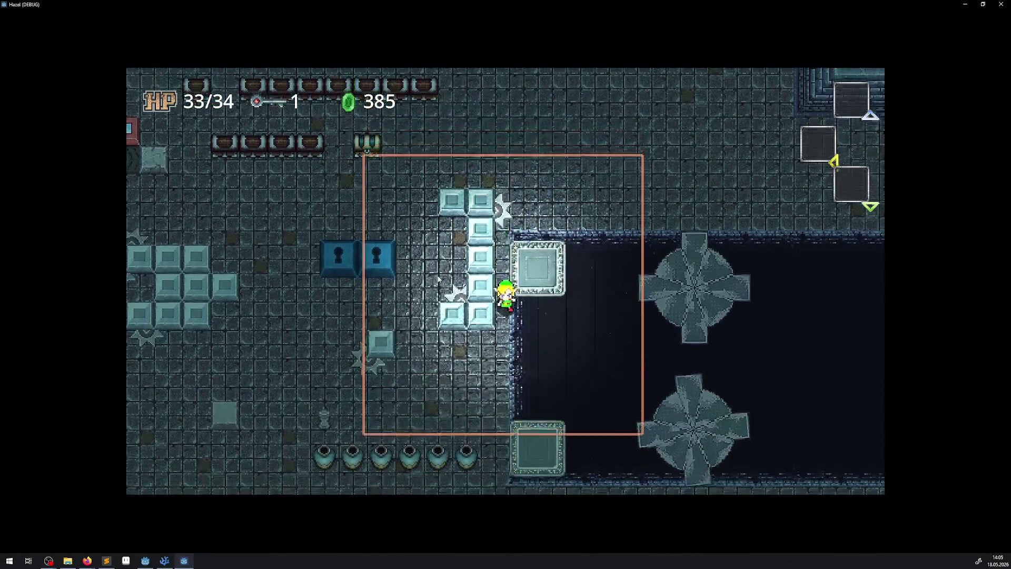
{"action": "key", "text": "Left"}
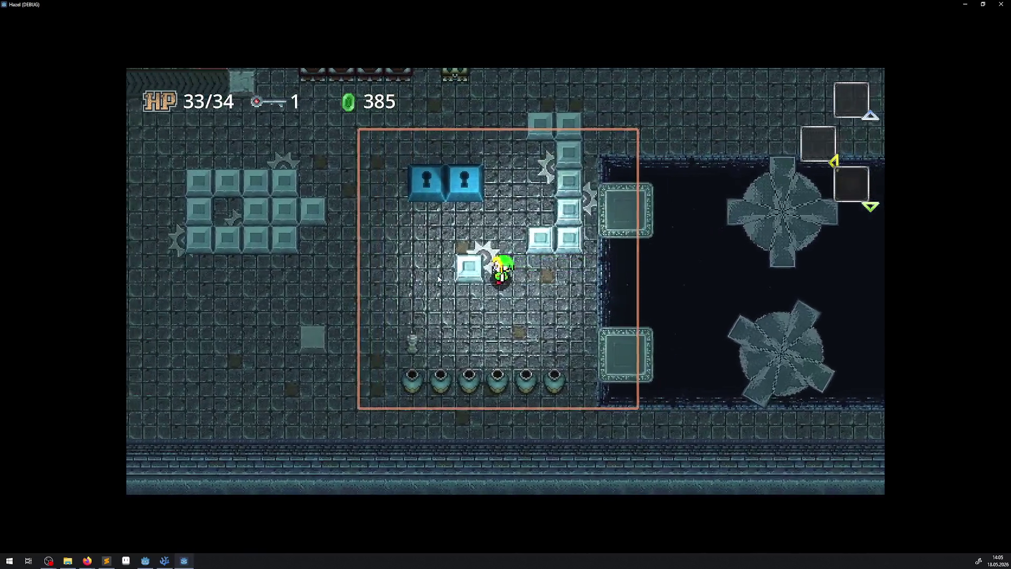
{"action": "key", "text": "Up"}
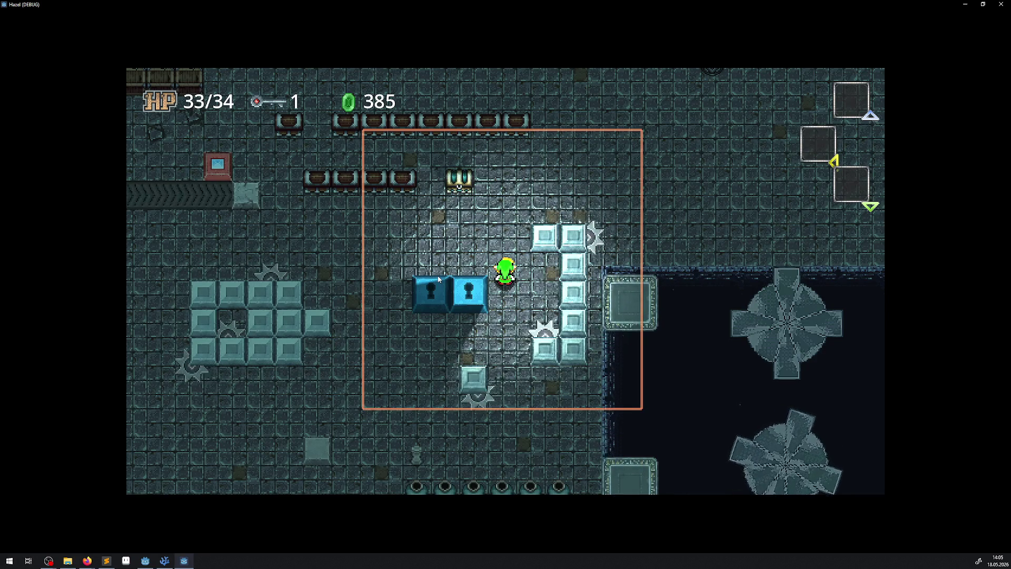
{"action": "key", "text": "Up"}
{"action": "key", "text": "Up"}
{"action": "key", "text": "Right"}
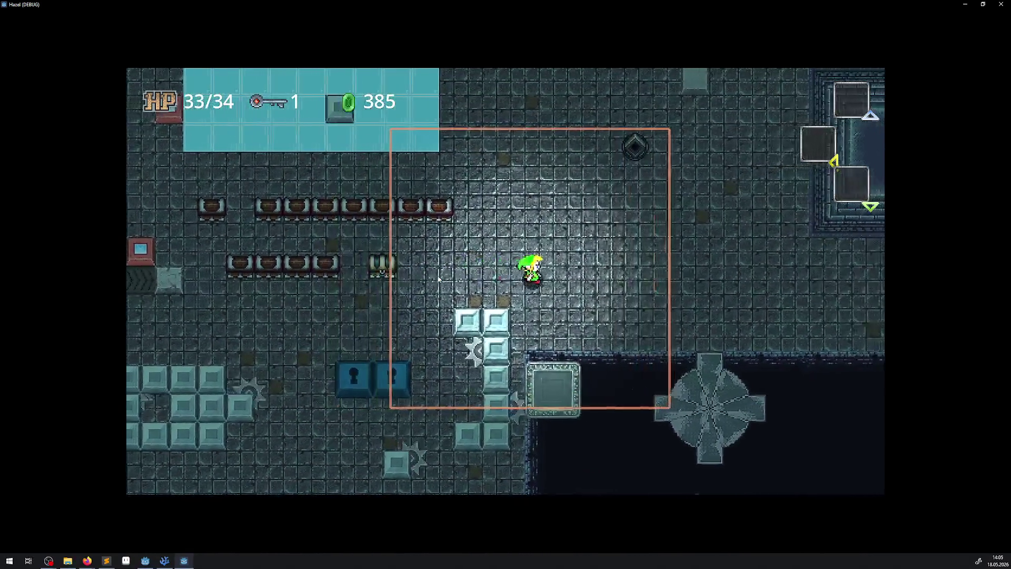
- Walk back toward the grey blocks, then close the Hazel debug window
{"action": "key", "text": "Up"}
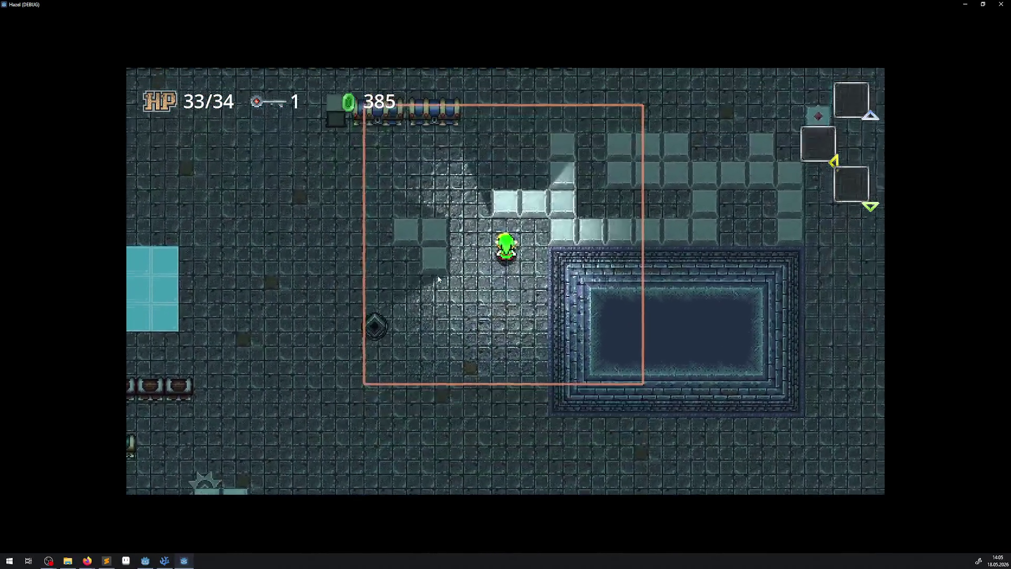
{"action": "key", "text": "Up"}
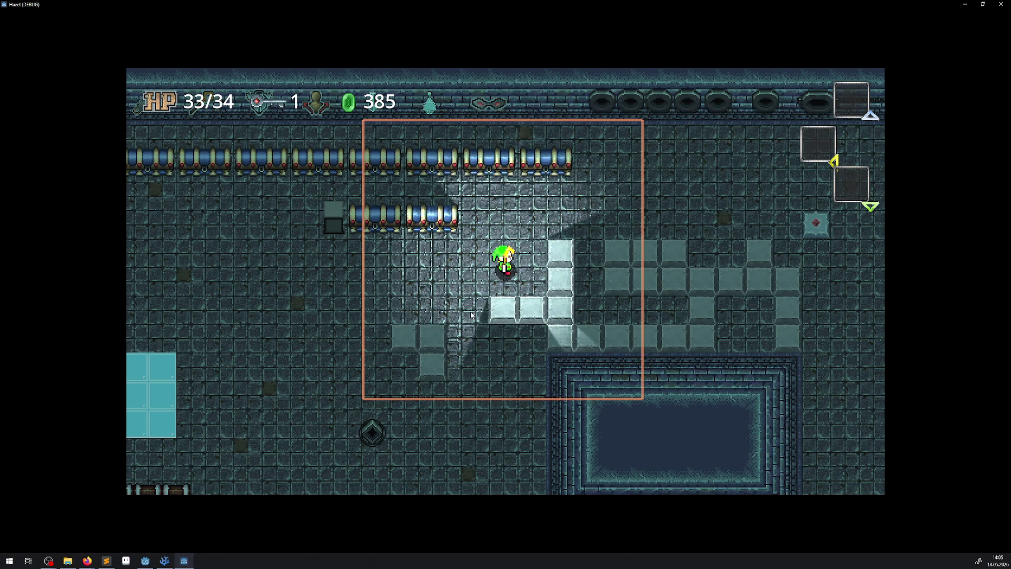
{"action": "left_click", "coordinate": [1000, 5]}
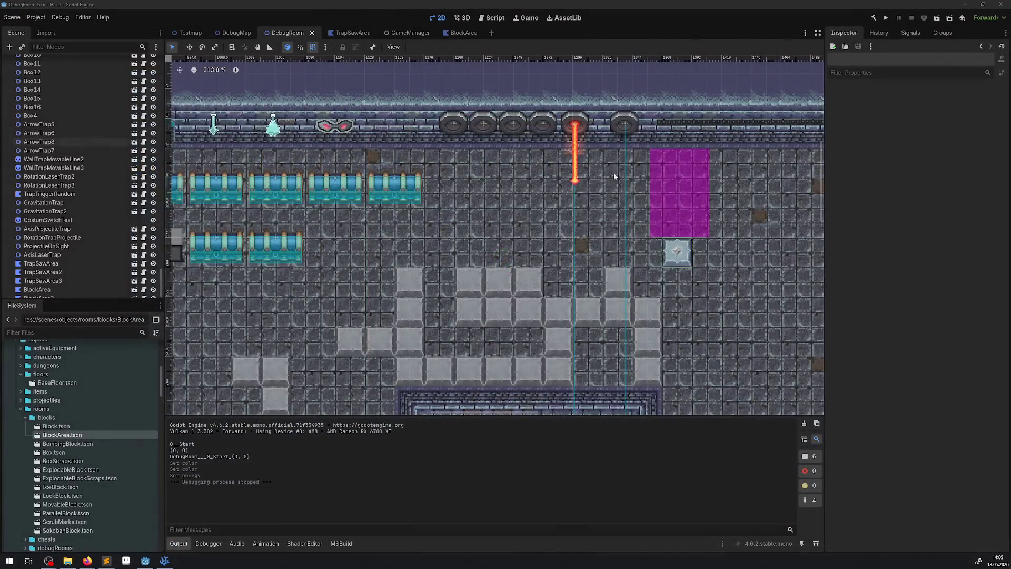
- Select BlockArea on the canvas and zoom to inspect its 24-point polygon outline
{"action": "left_click", "coordinate": [421, 283]}
{"action": "scroll", "coordinate": [392, 348], "scroll_direction": "up", "scroll_amount": 3}
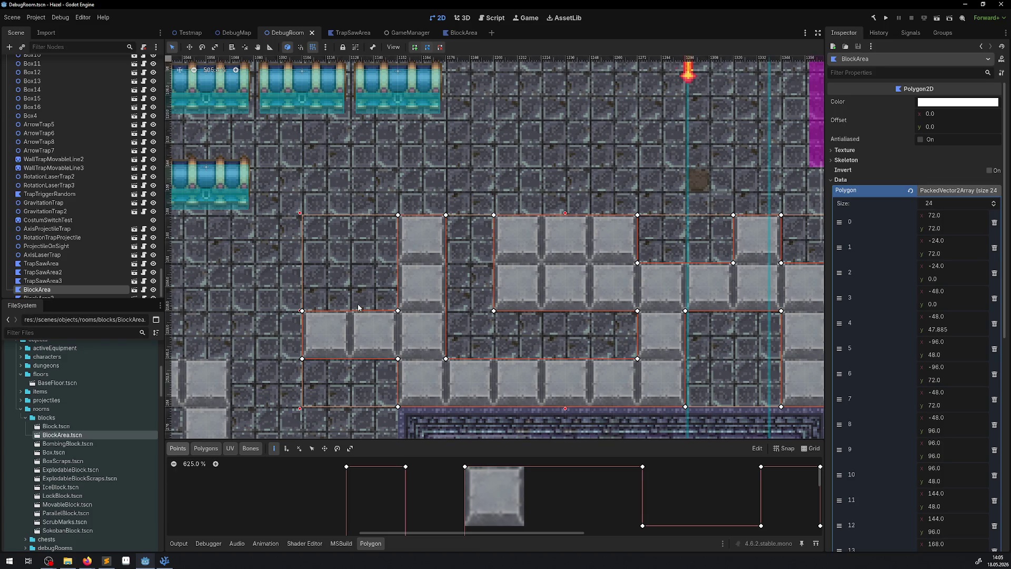
{"action": "scroll", "coordinate": [361, 292], "scroll_direction": "down", "scroll_amount": 3}
{"action": "scroll", "coordinate": [358, 284], "scroll_direction": "up", "scroll_amount": 2}
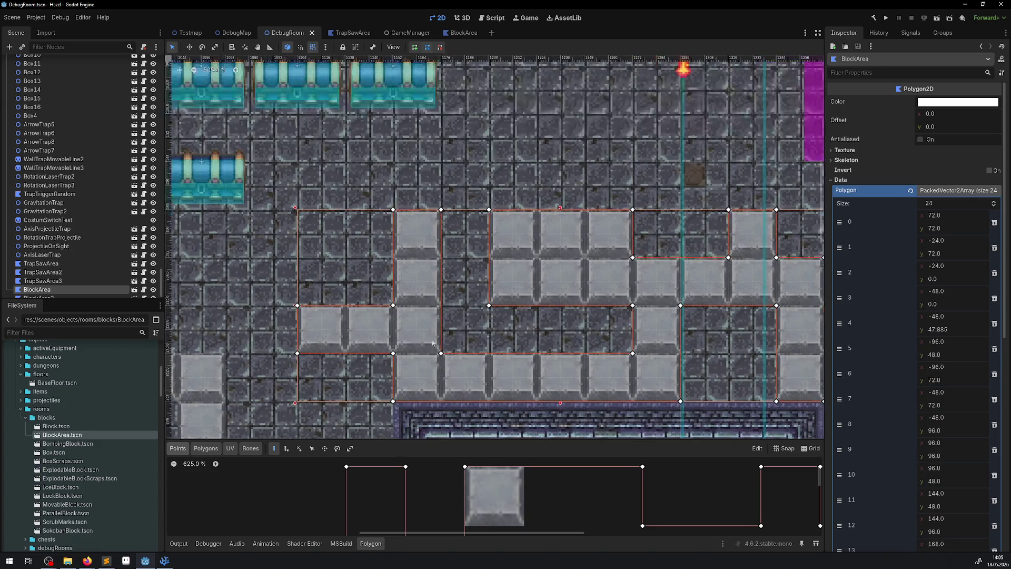
{"action": "scroll", "coordinate": [356, 273], "scroll_direction": "down", "scroll_amount": 3}
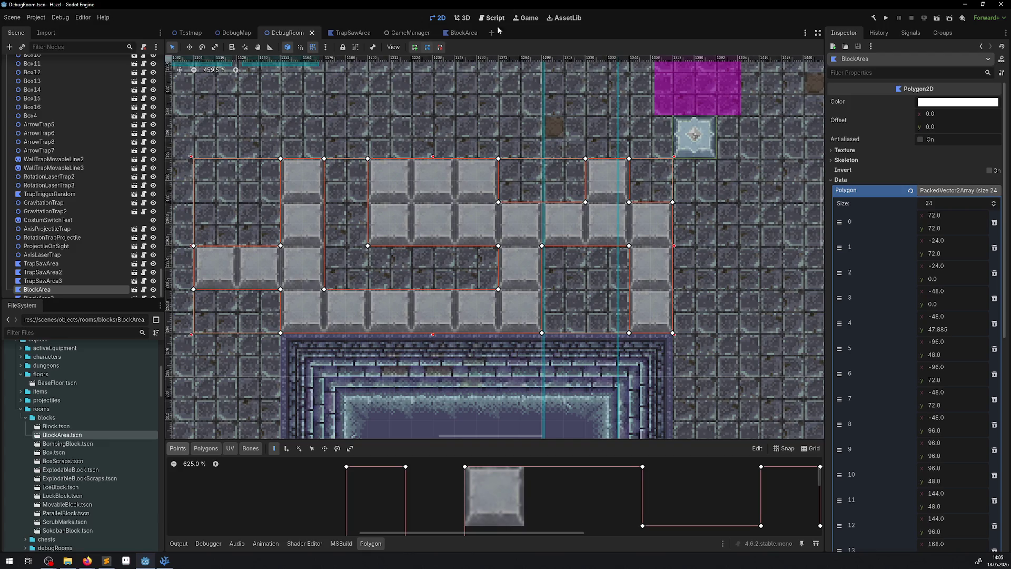
- Set BlockArea's LightOccluder2D cull mode to CounterClockWise, save the scene, and run the project
{"action": "left_click", "coordinate": [462, 35]}
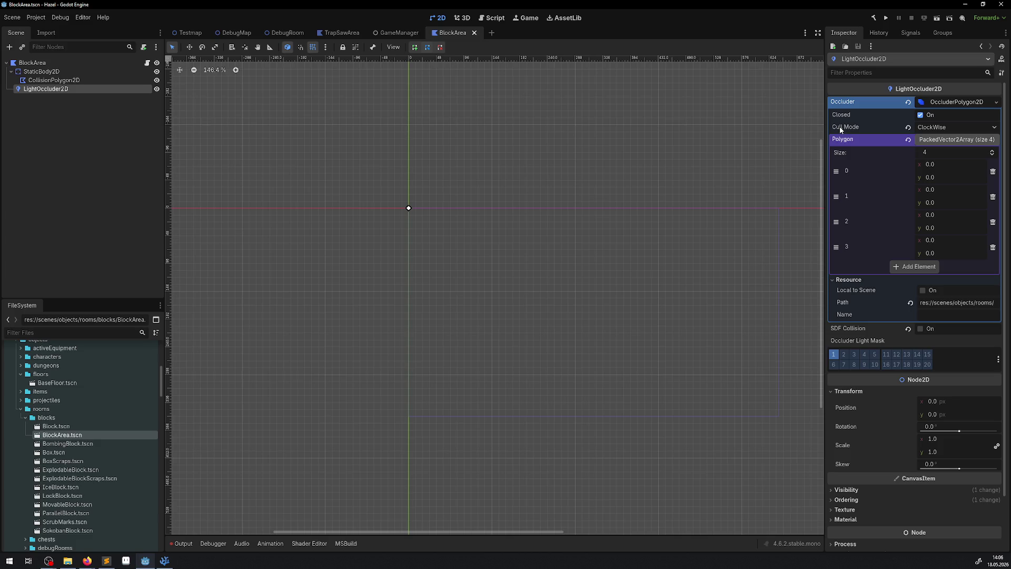
{"action": "mouse_move", "coordinate": [841, 130]}
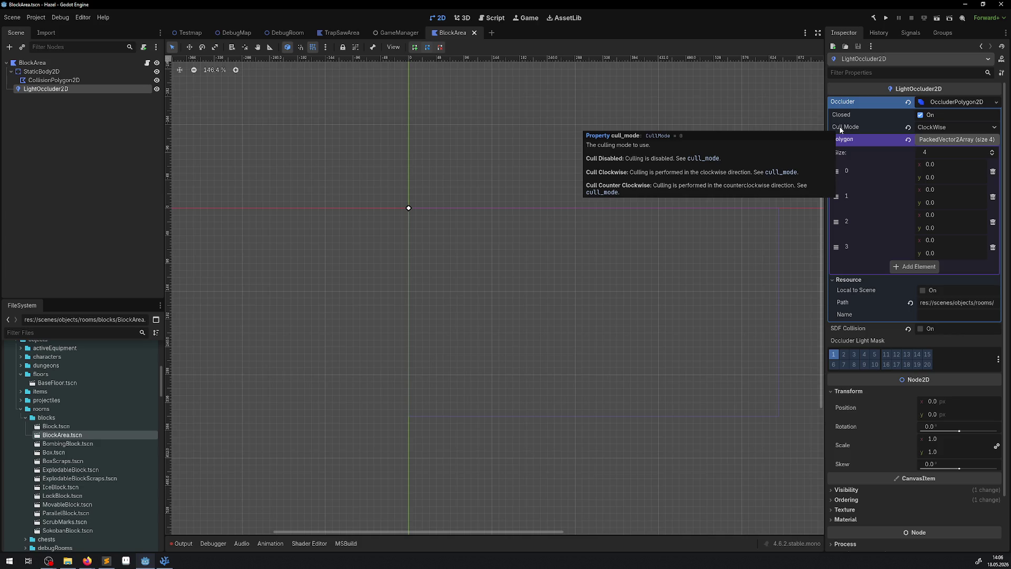
{"action": "left_click", "coordinate": [923, 129]}
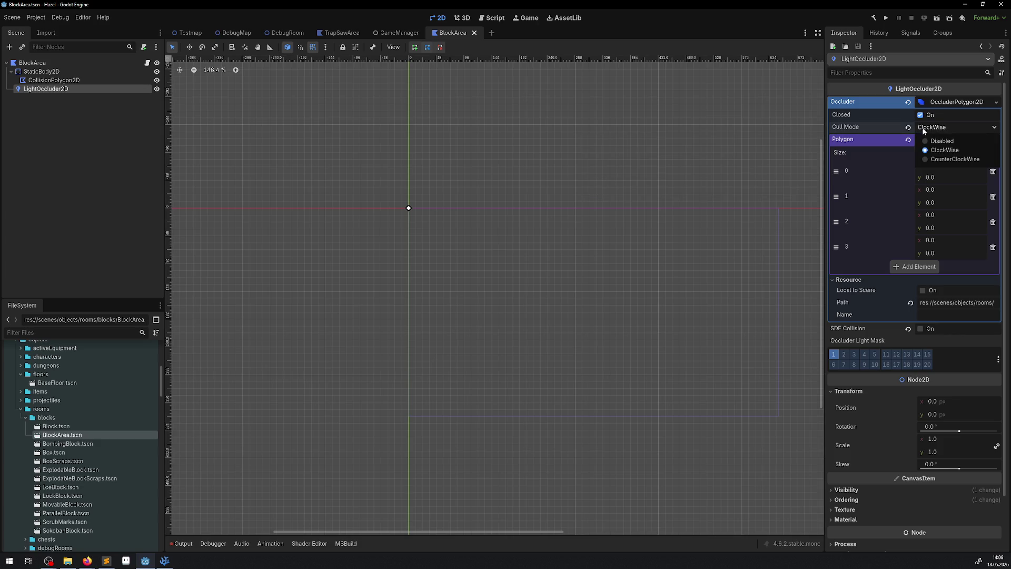
{"action": "left_click", "coordinate": [941, 160]}
{"action": "key", "text": "ctrl+s"}
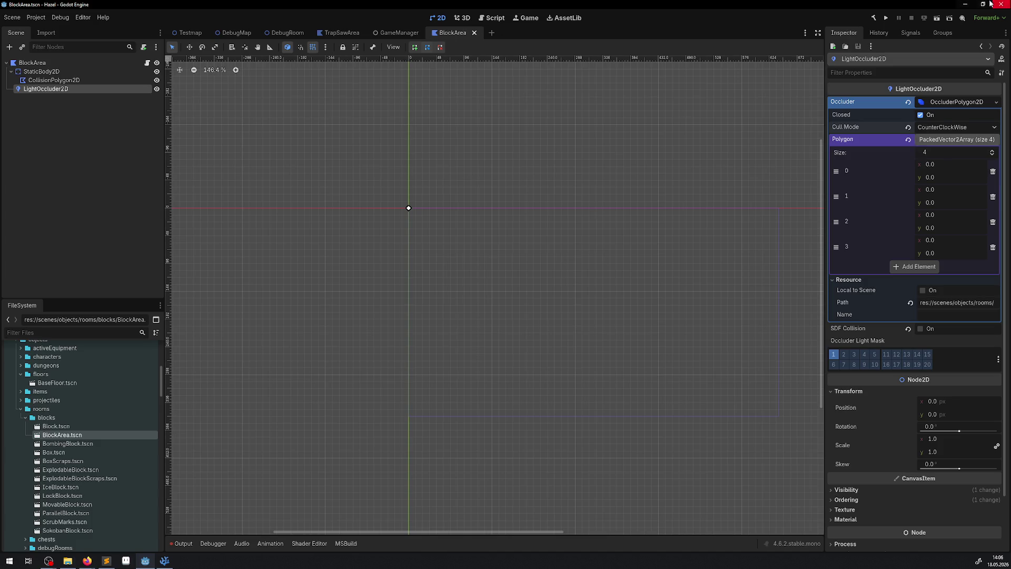
{"action": "left_click", "coordinate": [887, 20]}
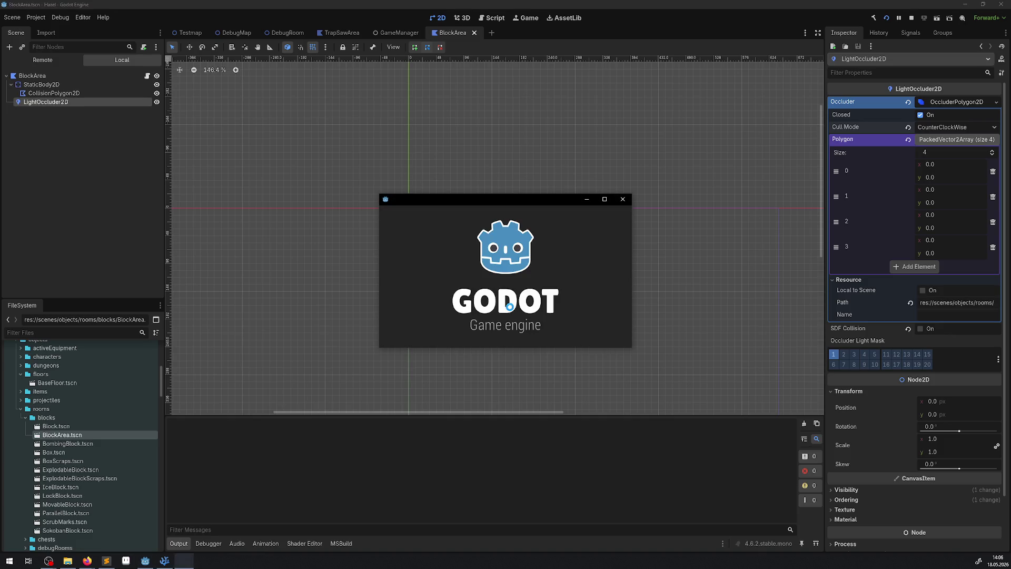
- Make the game full-screen and walk right collecting rupees up to the grey blocks
{"action": "left_click", "coordinate": [604, 199]}
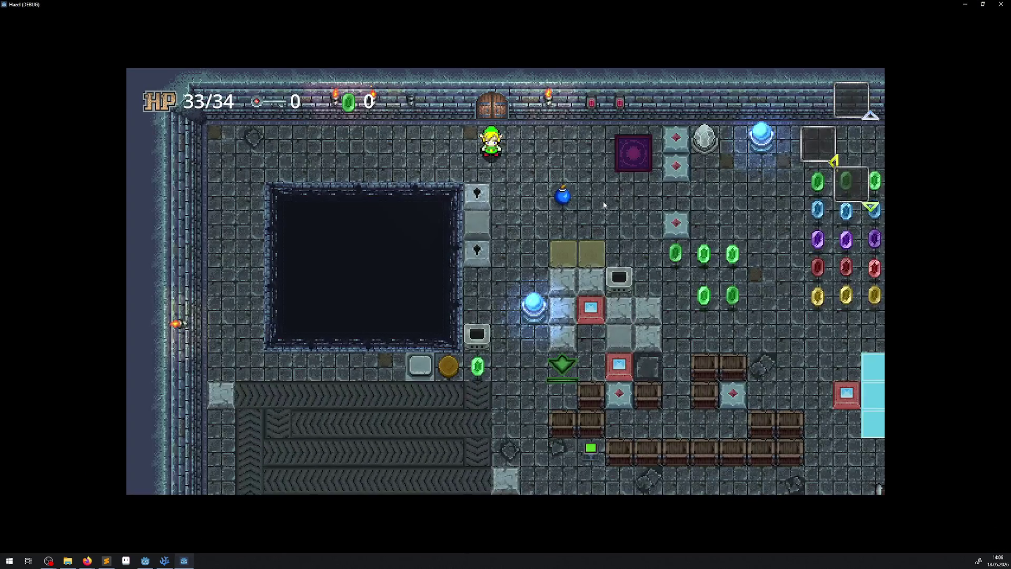
{"action": "key", "text": "Right"}
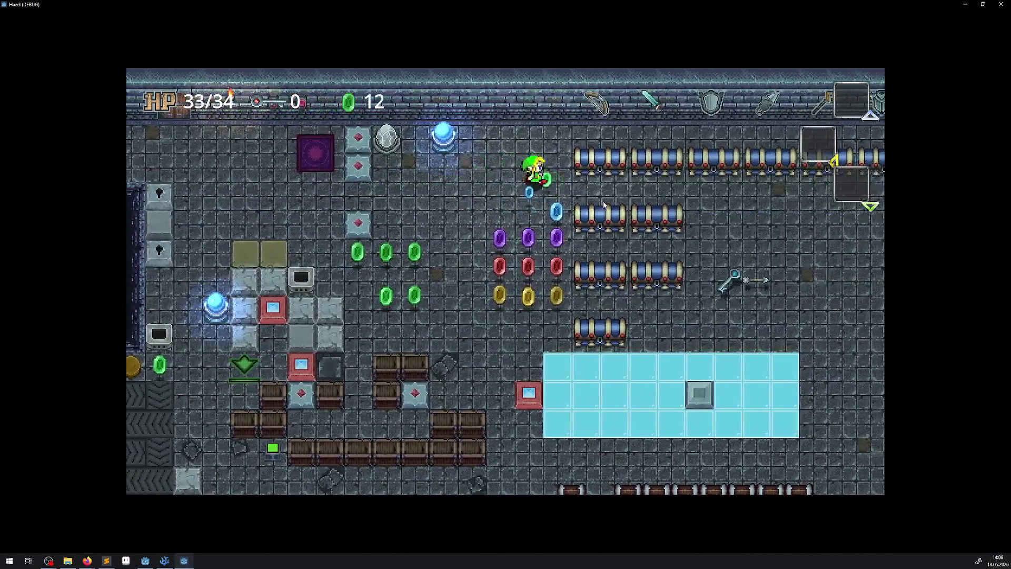
{"action": "key", "text": "Right"}
{"action": "key", "text": "Down"}
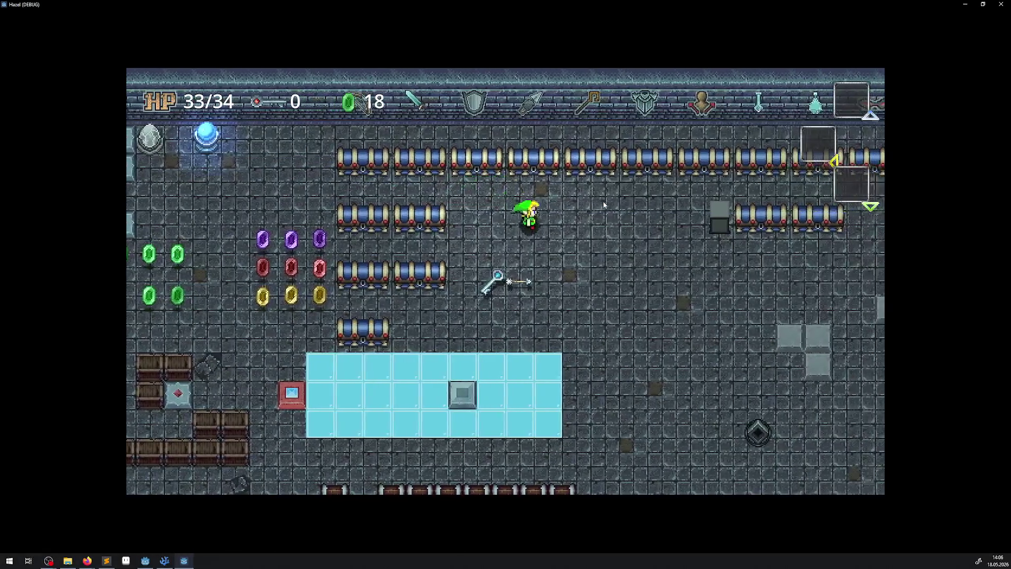
{"action": "key", "text": "Right"}
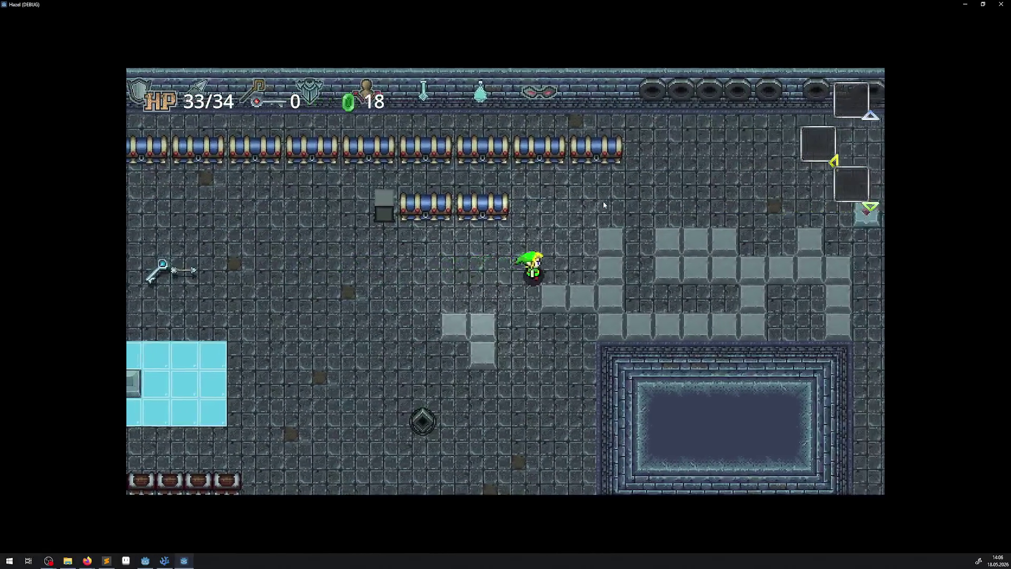
{"action": "key", "text": "Left"}
{"action": "key", "text": "Down"}
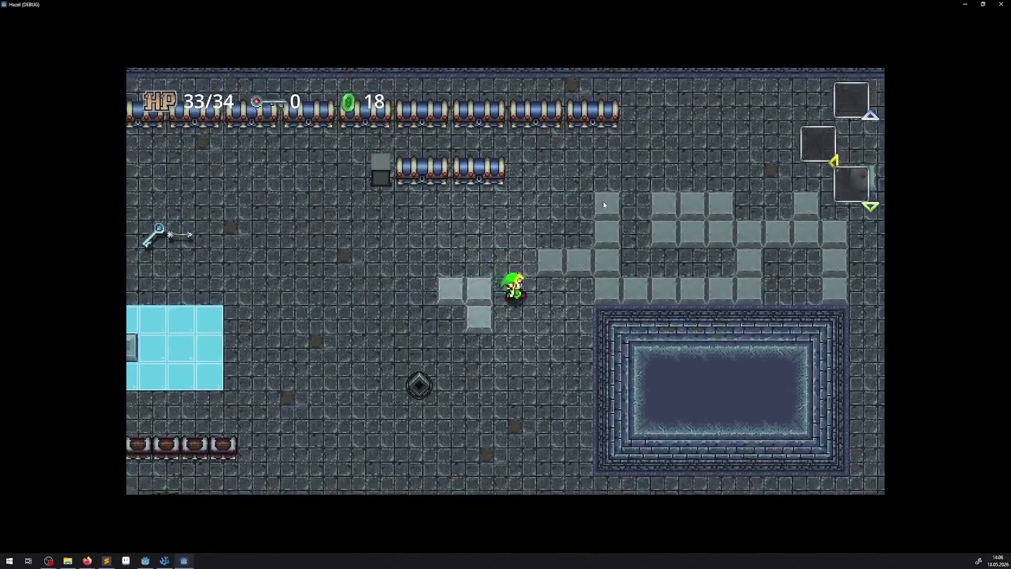
{"action": "key", "text": "Up"}
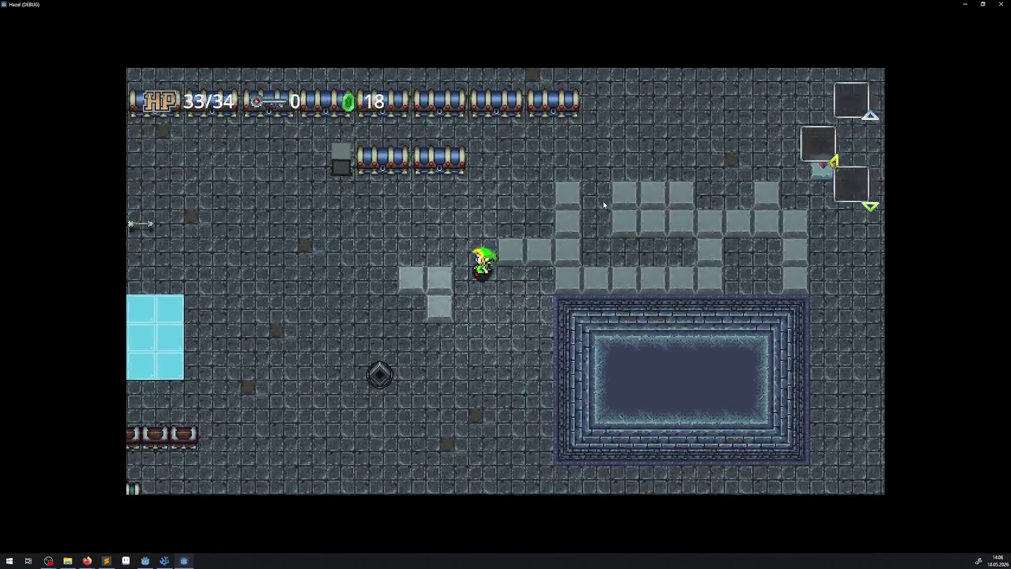
- Walk right past the grey blocks toward the laser room, then back left across them
{"action": "key", "text": "Up"}
{"action": "key", "text": "Right"}
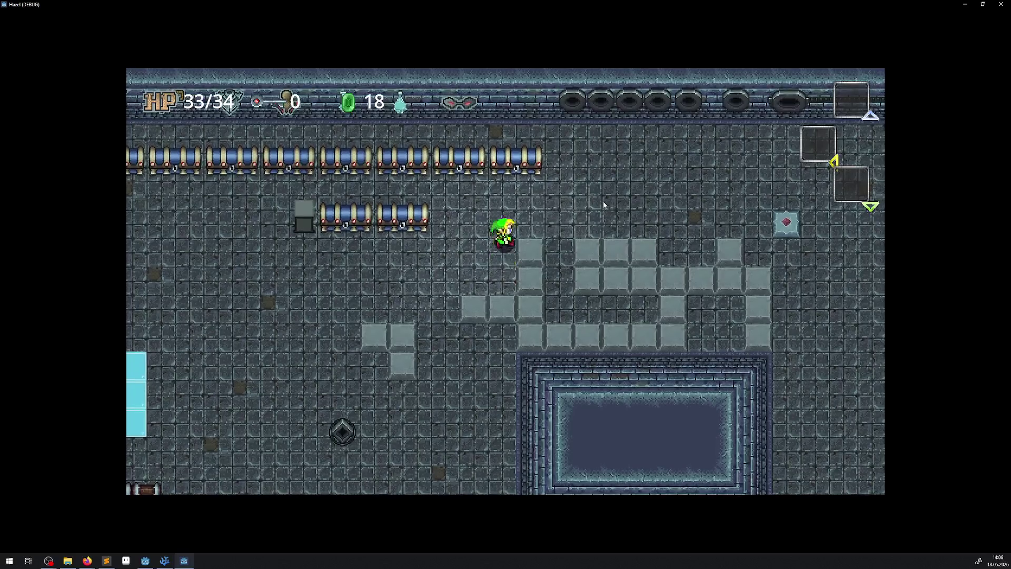
{"action": "key", "text": "Right"}
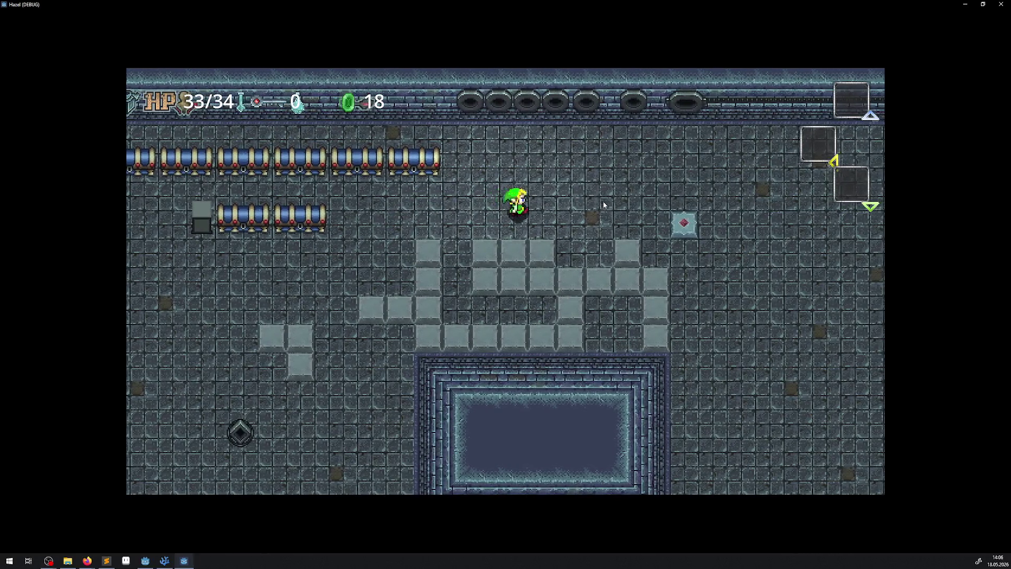
{"action": "key", "text": "Down"}
{"action": "key", "text": "Right"}
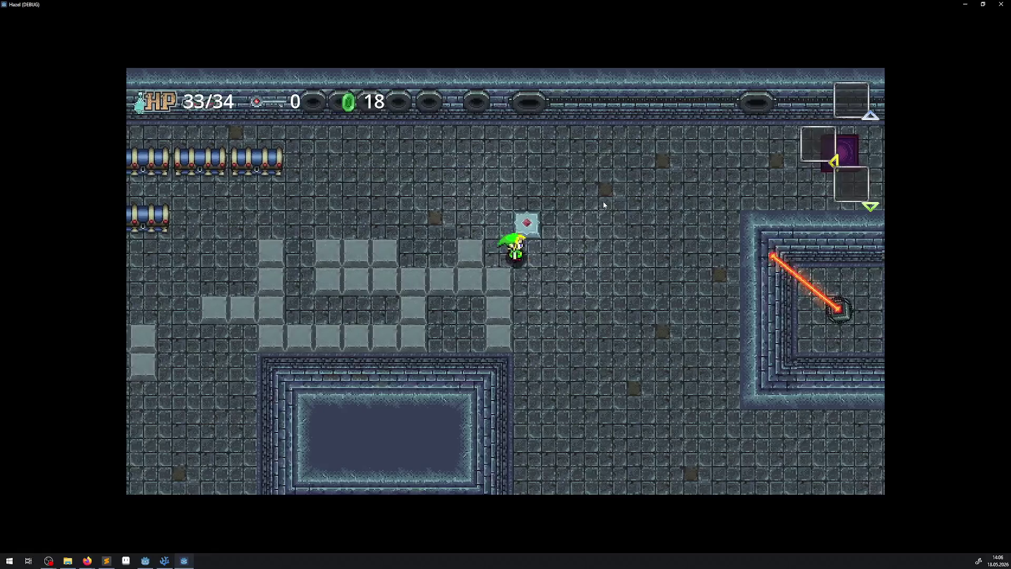
{"action": "key", "text": "Down"}
{"action": "key", "text": "Down"}
{"action": "key", "text": "Up"}
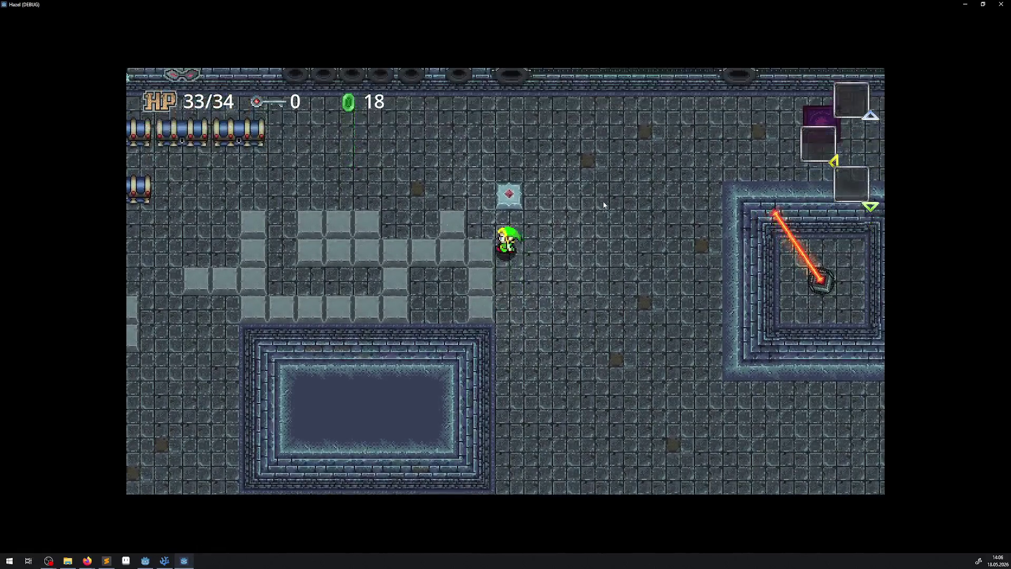
{"action": "key", "text": "Left"}
{"action": "key", "text": "Left"}
{"action": "key", "text": "Down"}
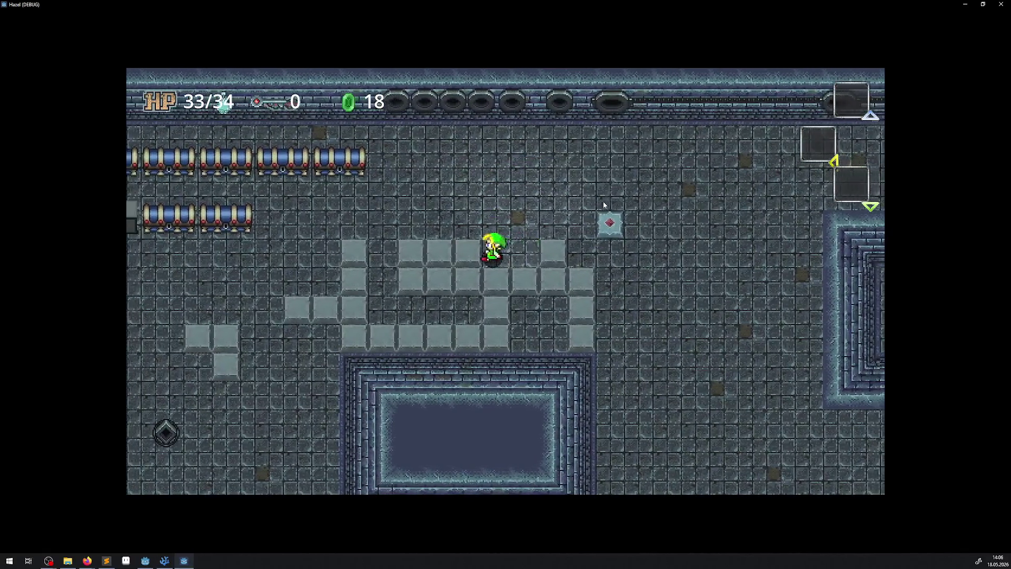
{"action": "key", "text": "Up"}
{"action": "key", "text": "Left"}
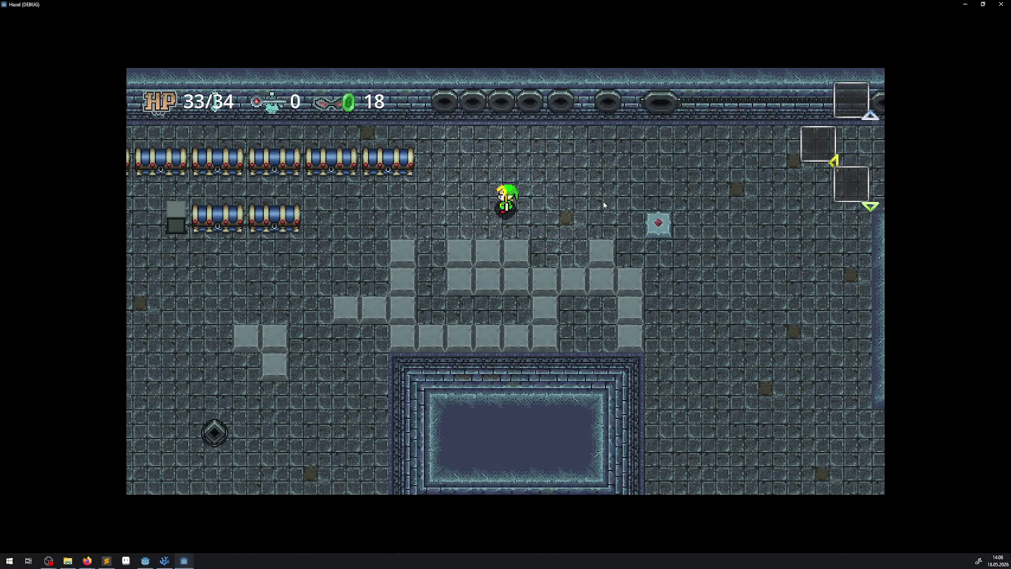
- Weave among the grey blocks near the barrel row, then walk far down the room
{"action": "key", "text": "Left"}
{"action": "key", "text": "Down"}
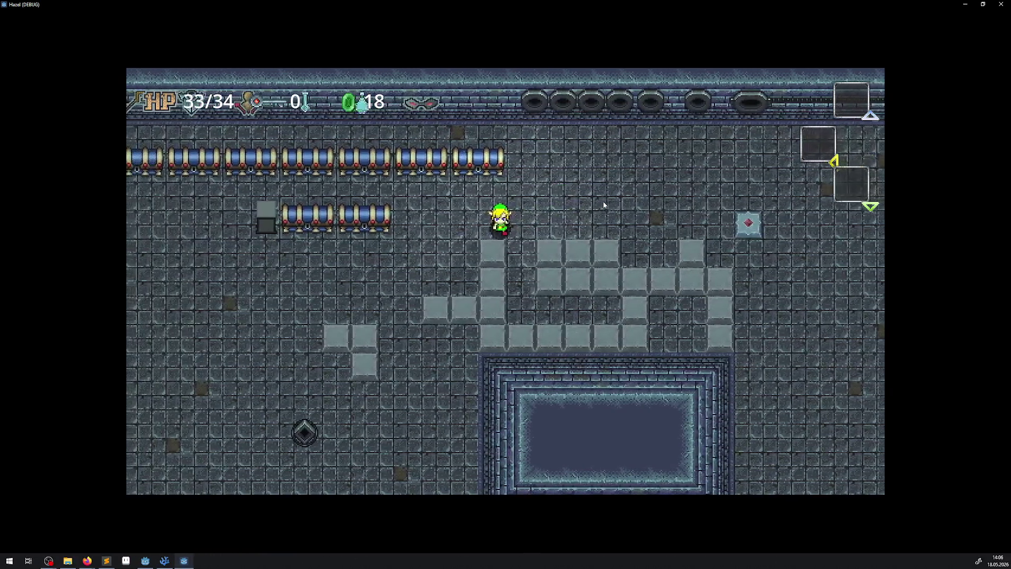
{"action": "key", "text": "Down"}
{"action": "key", "text": "Right"}
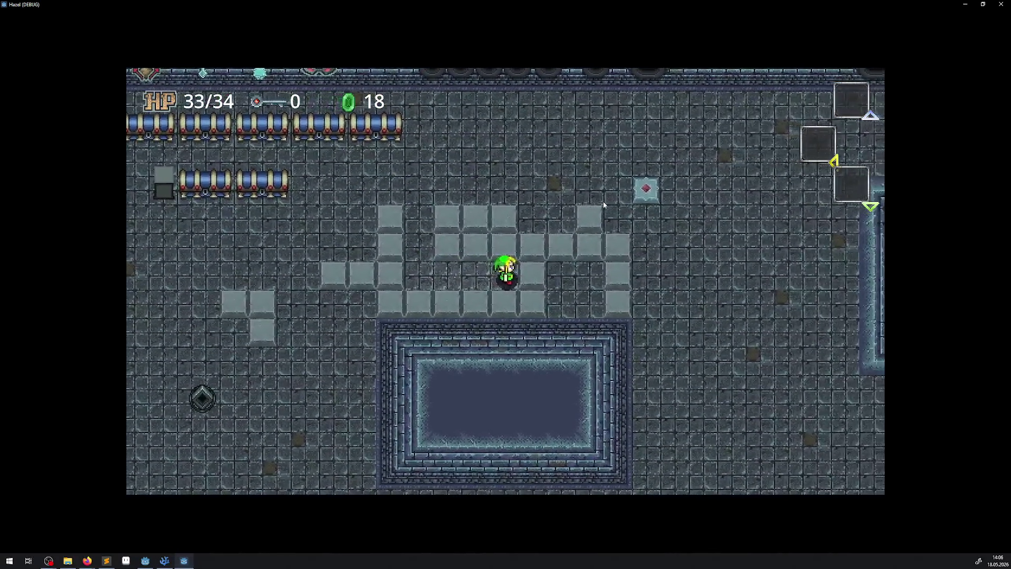
{"action": "key", "text": "Left"}
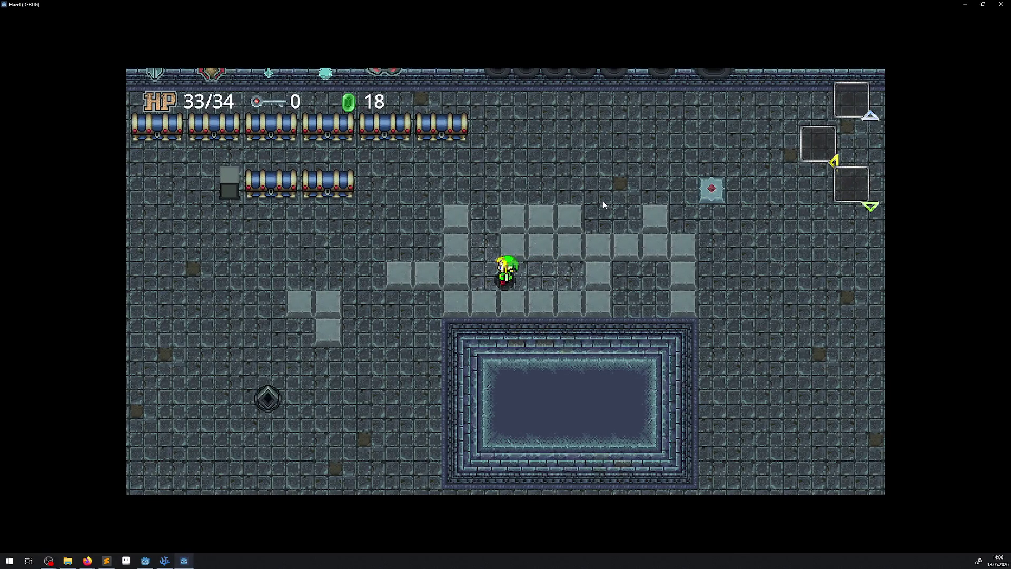
{"action": "key", "text": "Up"}
{"action": "key", "text": "Left"}
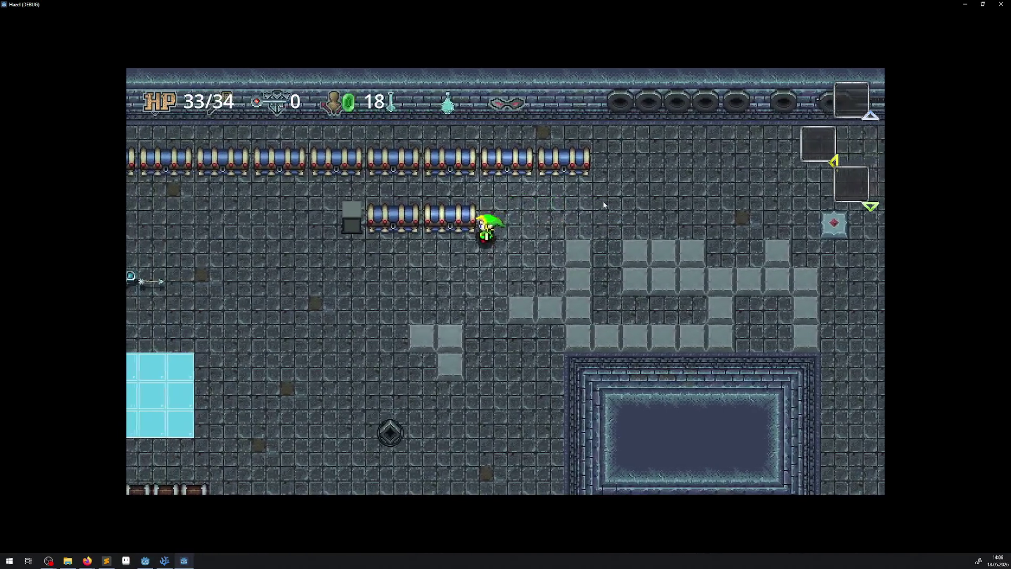
{"action": "key", "text": "Down"}
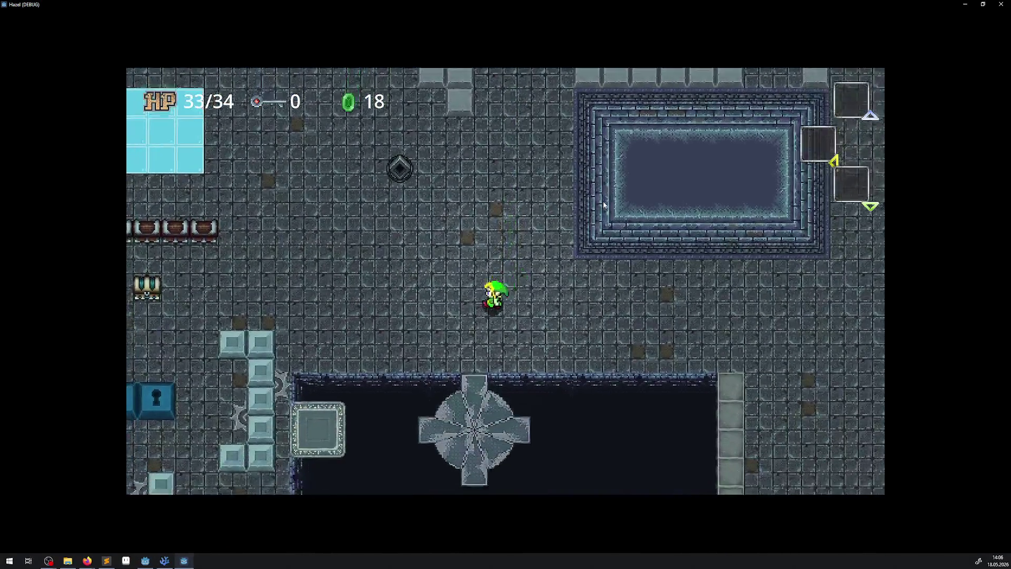
- Walk past the two blue lock blocks toward the fan pit, then back up past the chests
{"action": "key", "text": "Left"}
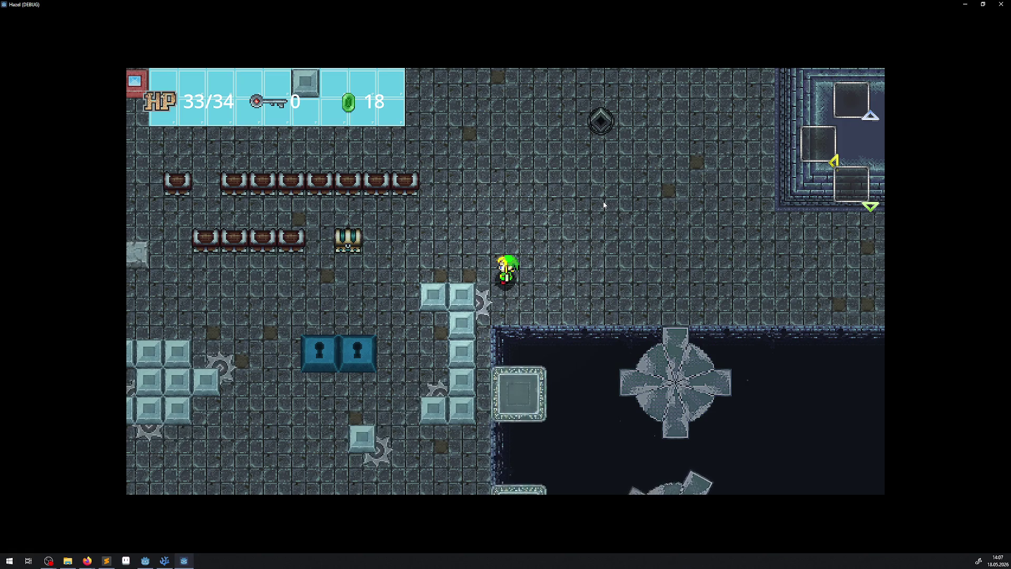
{"action": "key", "text": "Left"}
{"action": "key", "text": "Down"}
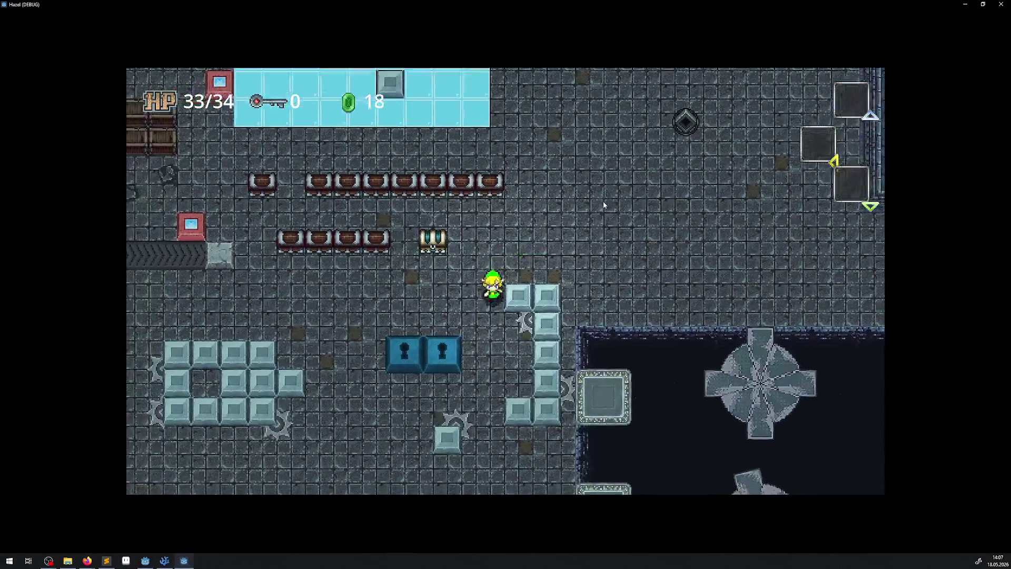
{"action": "key", "text": "Down"}
{"action": "key", "text": "Right"}
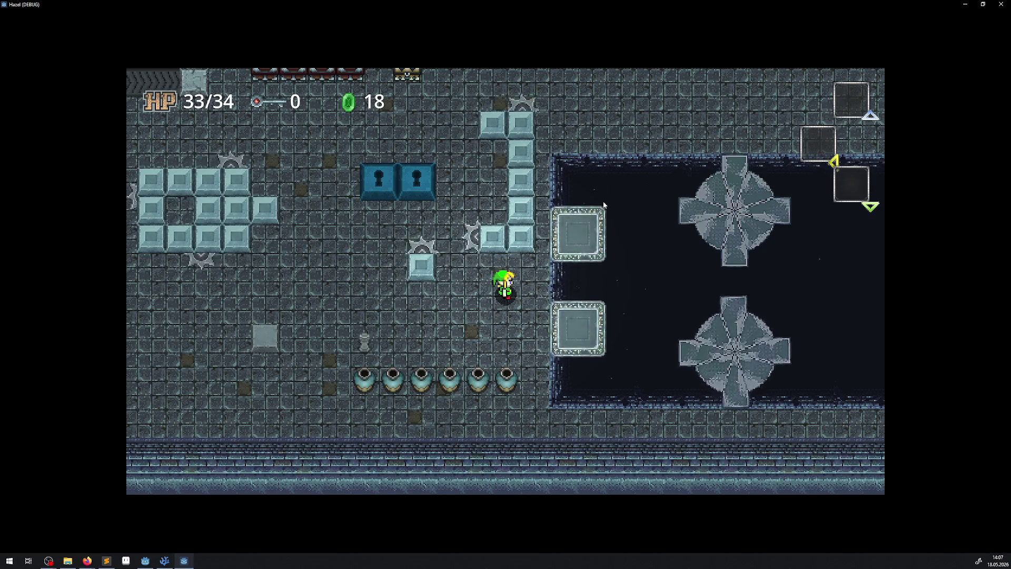
{"action": "key", "text": "Left"}
{"action": "key", "text": "Up"}
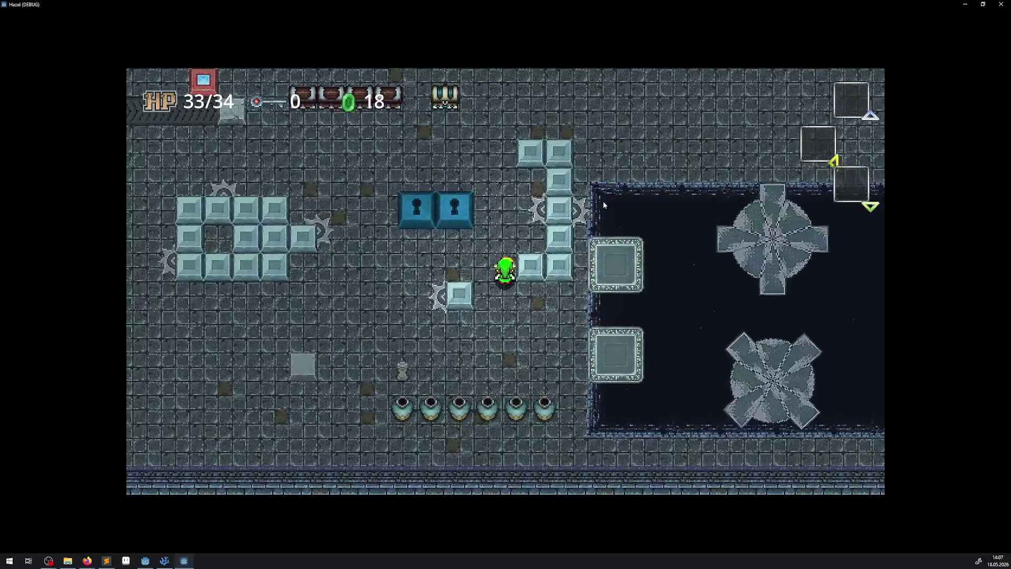
{"action": "key", "text": "Up"}
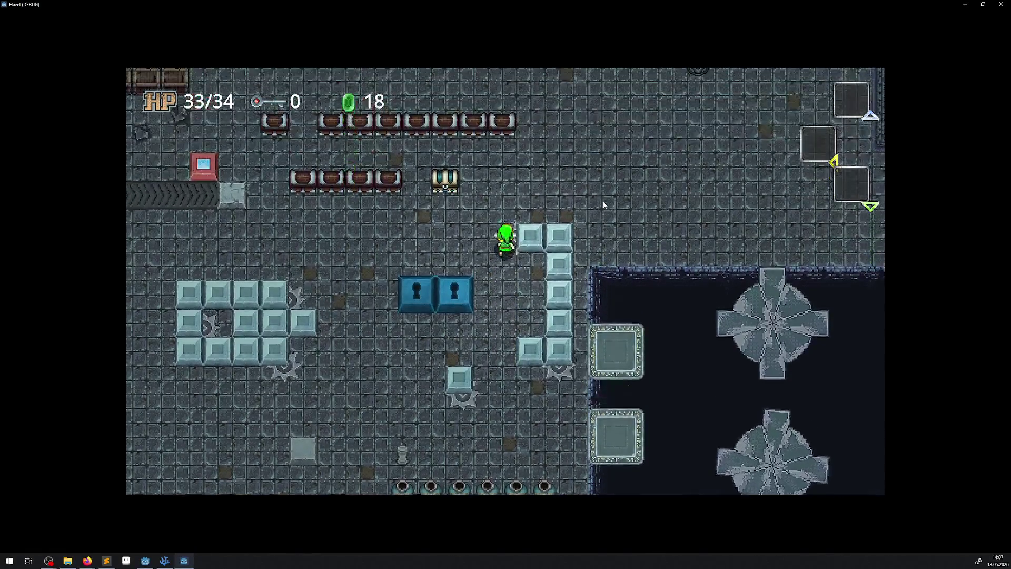
{"action": "key", "text": "Up"}
{"action": "key", "text": "Right"}
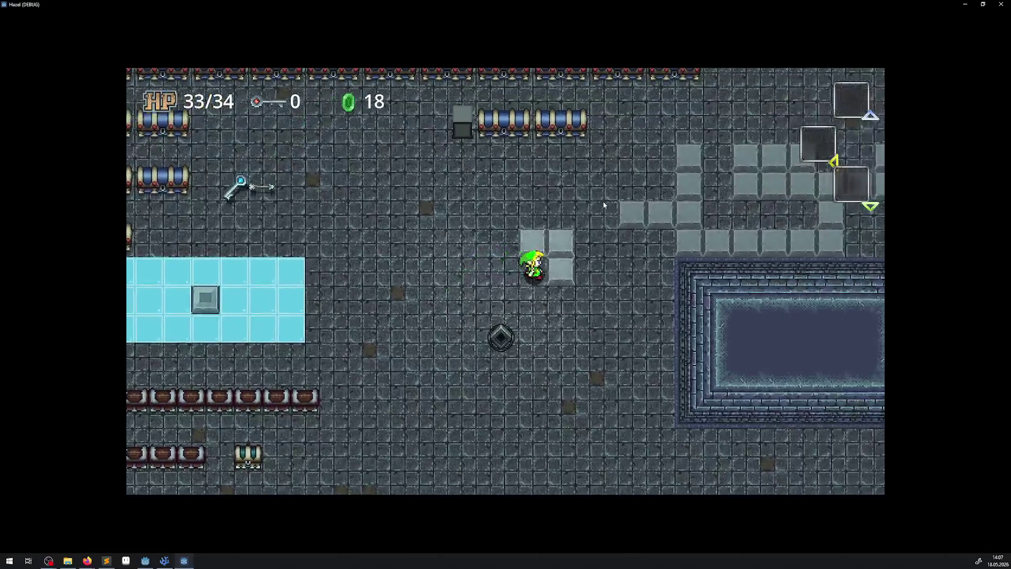
- Loop around the grey blocks by the pool and up to the barrel rows
{"action": "key", "text": "Right"}
{"action": "key", "text": "Up"}
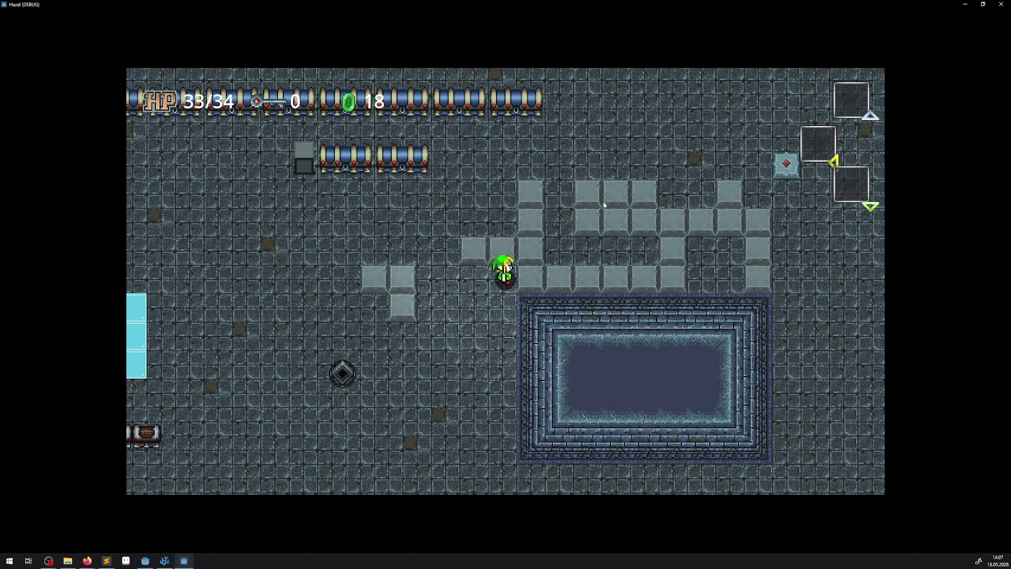
{"action": "key", "text": "Left"}
{"action": "key", "text": "Up"}
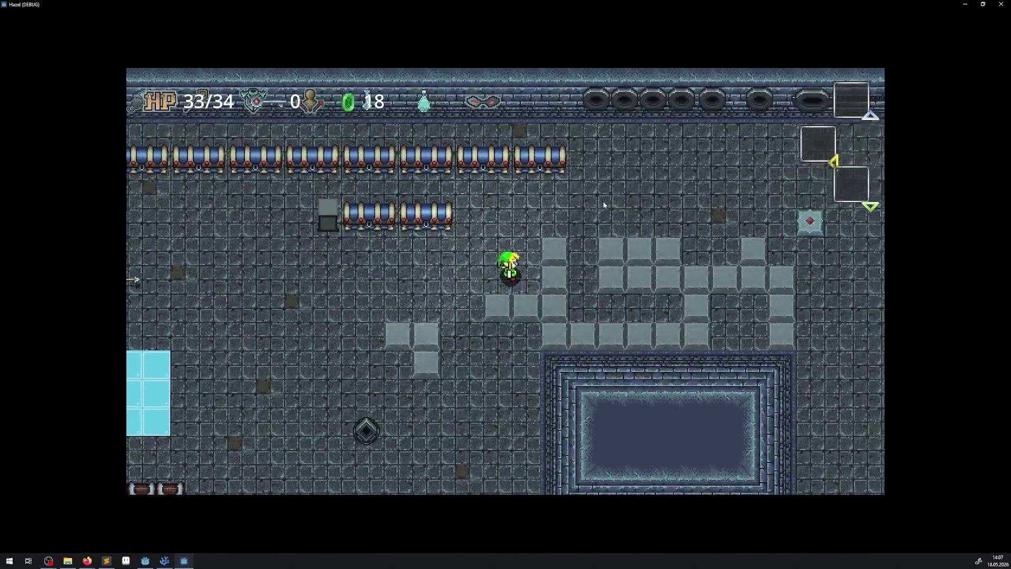
{"action": "key", "text": "Up"}
{"action": "key", "text": "Right"}
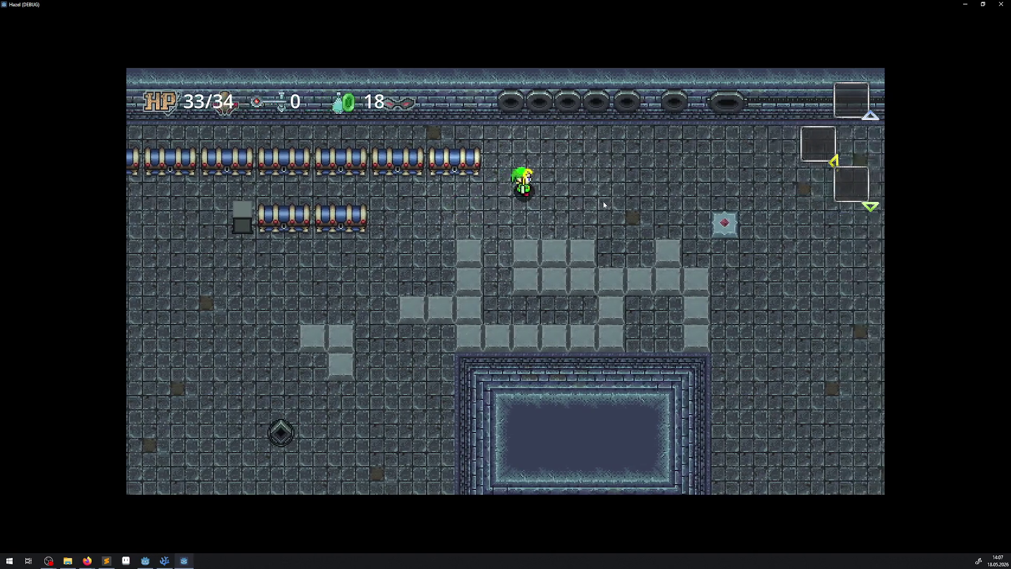
{"action": "key", "text": "Left"}
{"action": "key", "text": "Down"}
{"action": "key", "text": "Right"}
{"action": "key", "text": "Left"}
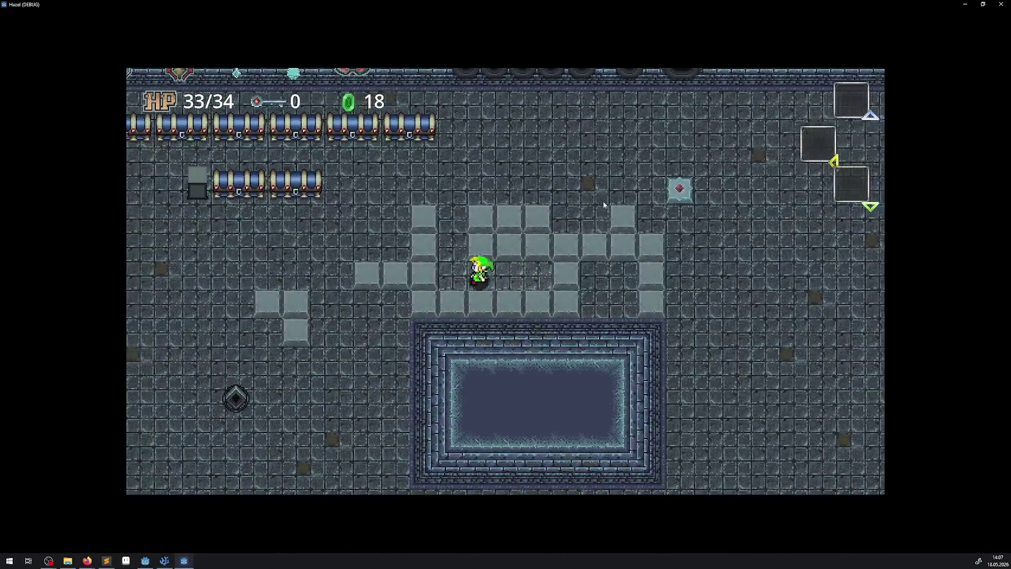
{"action": "key", "text": "Up"}
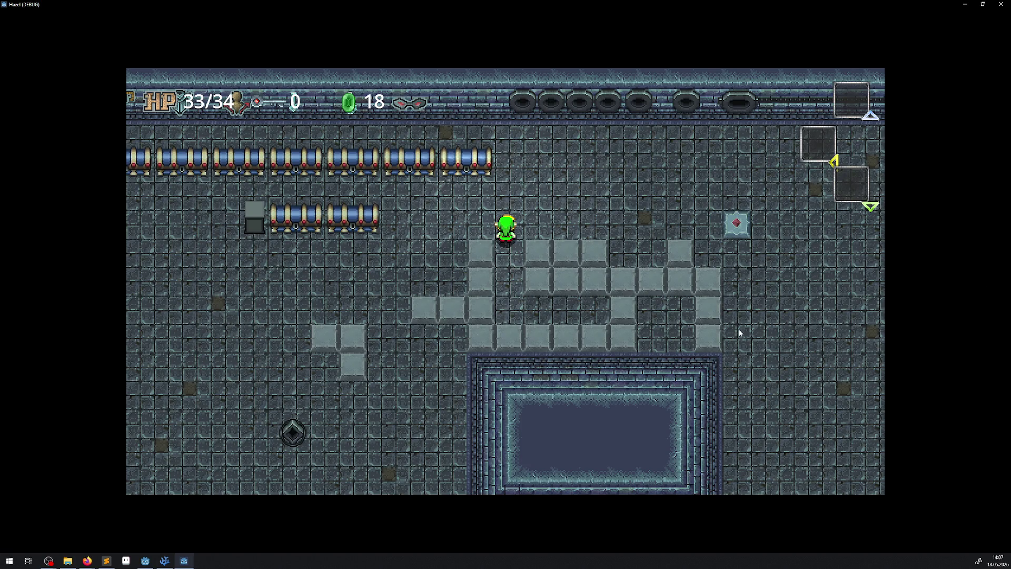
- Walk right past the laser room, then left and down to the lock blocks
{"action": "key", "text": "Right"}
{"action": "key", "text": "Up"}
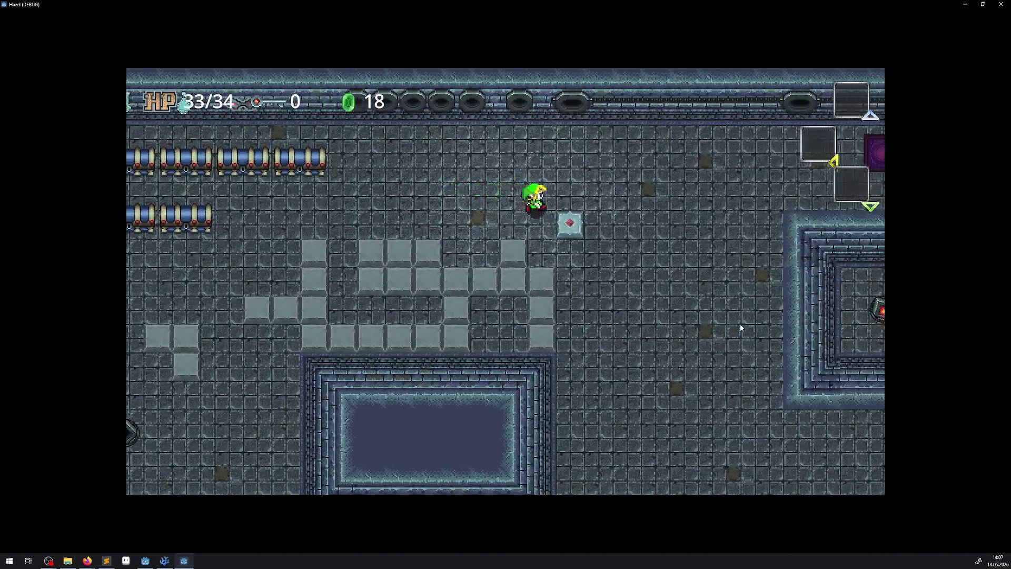
{"action": "key", "text": "Down"}
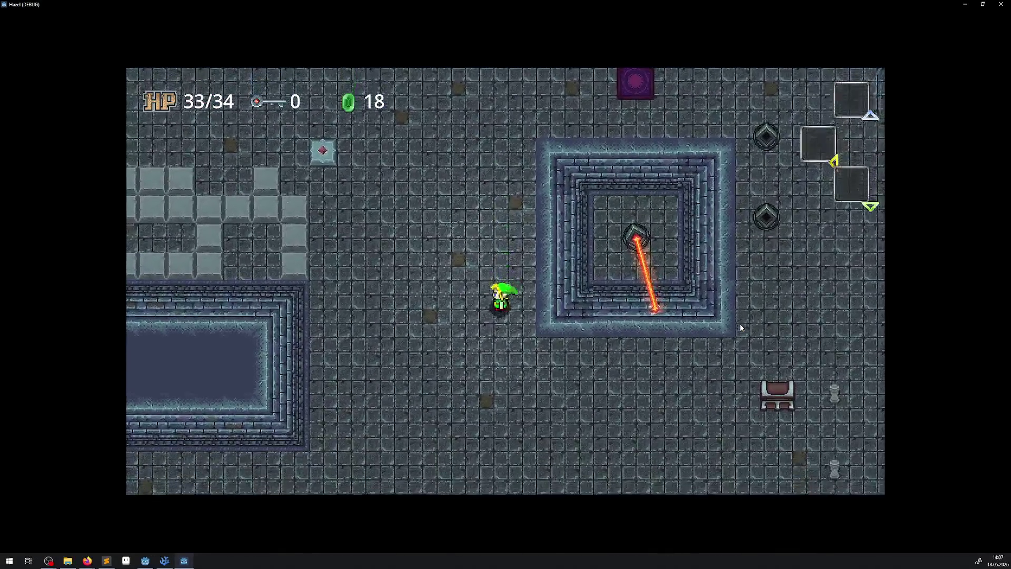
{"action": "key", "text": "Left"}
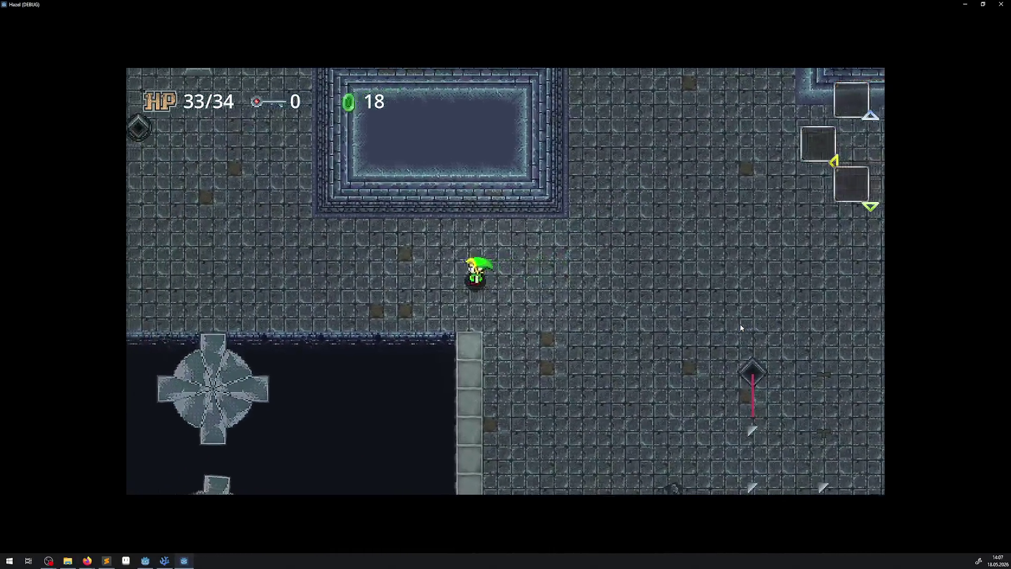
{"action": "key", "text": "Left"}
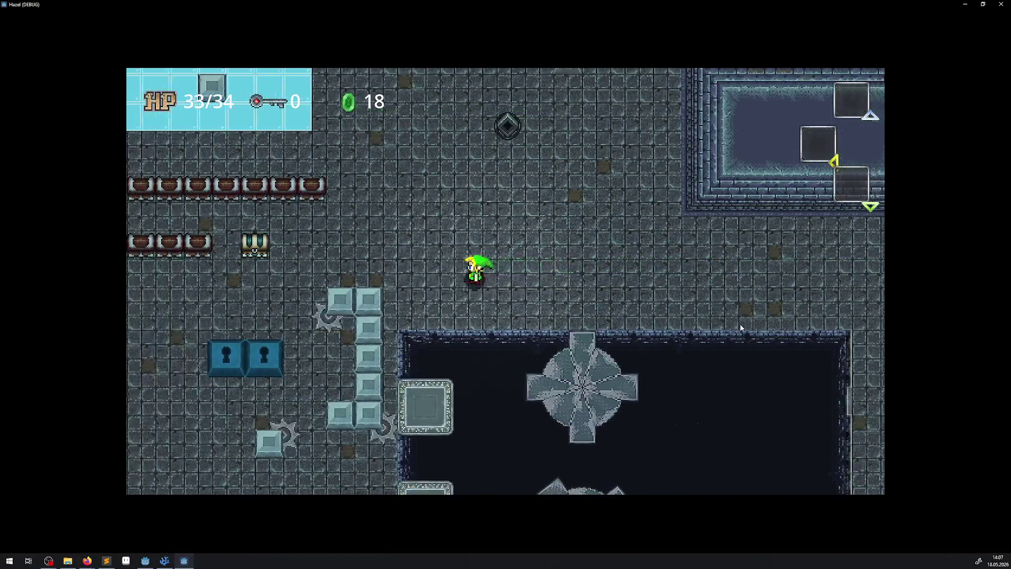
{"action": "key", "text": "Down"}
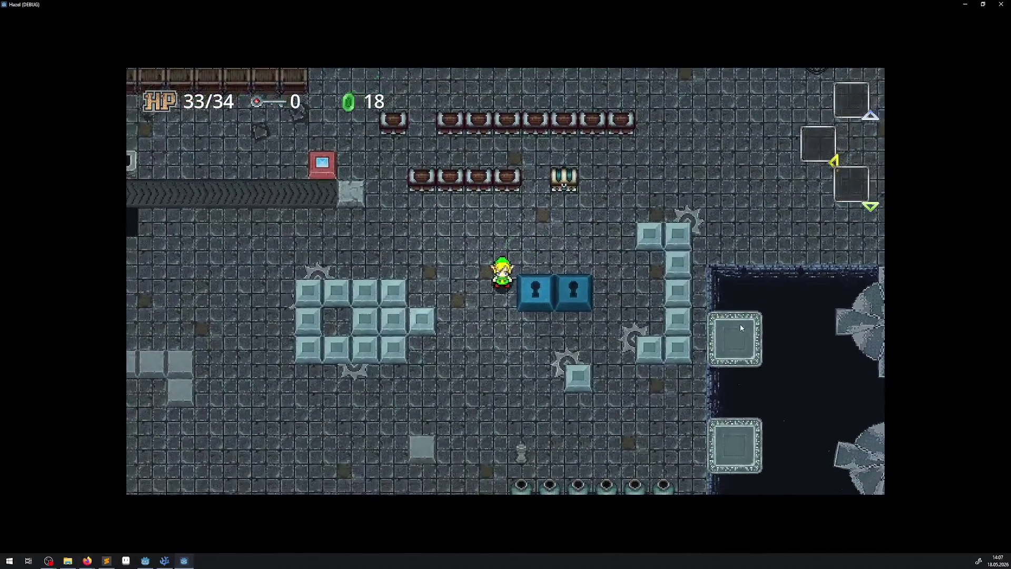